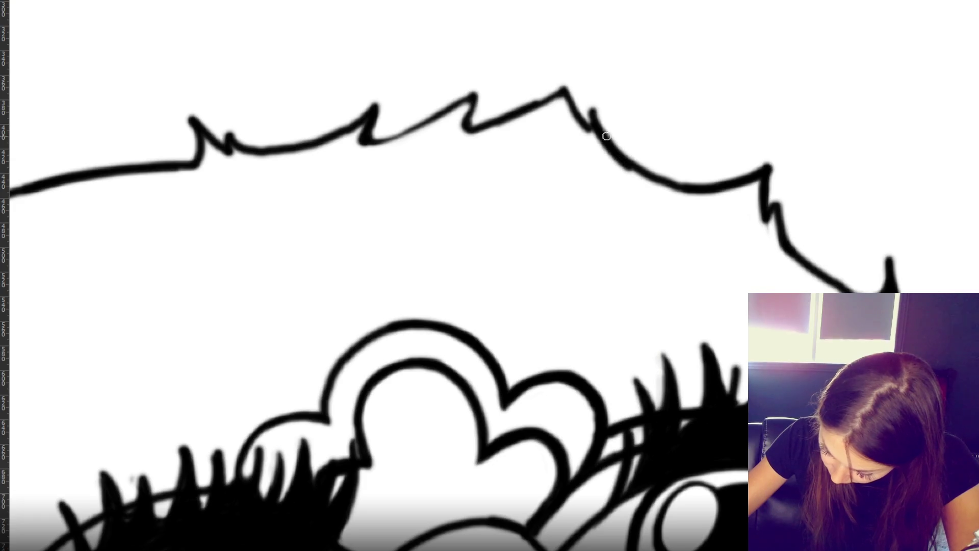
- Re-ink the right slope of the hair outline and its junction with the peak
drag(589, 104, 662, 181)
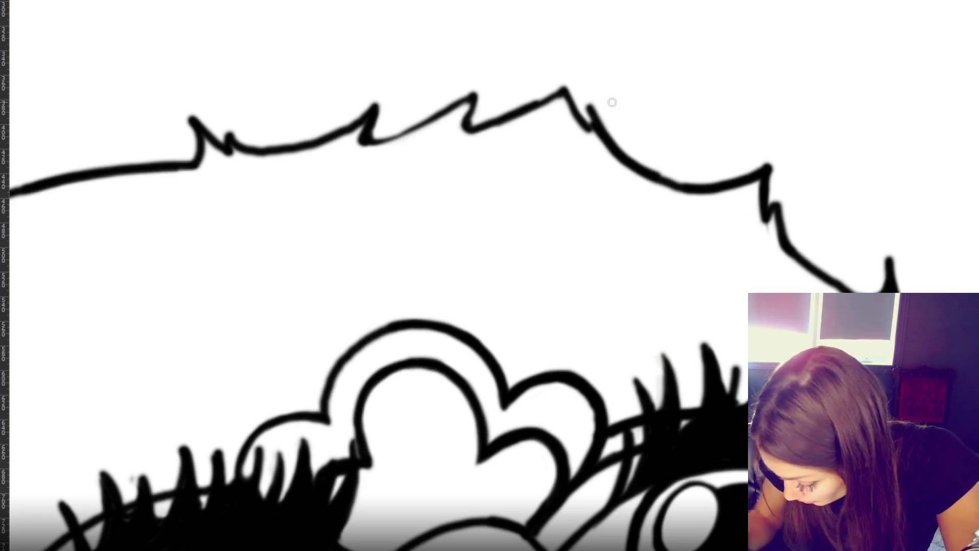
key(ctrl+z)
mouse_move(589, 105)
mouse_down()
mouse_move(645, 178)
mouse_move(733, 191)
mouse_up()
key(ctrl+z)
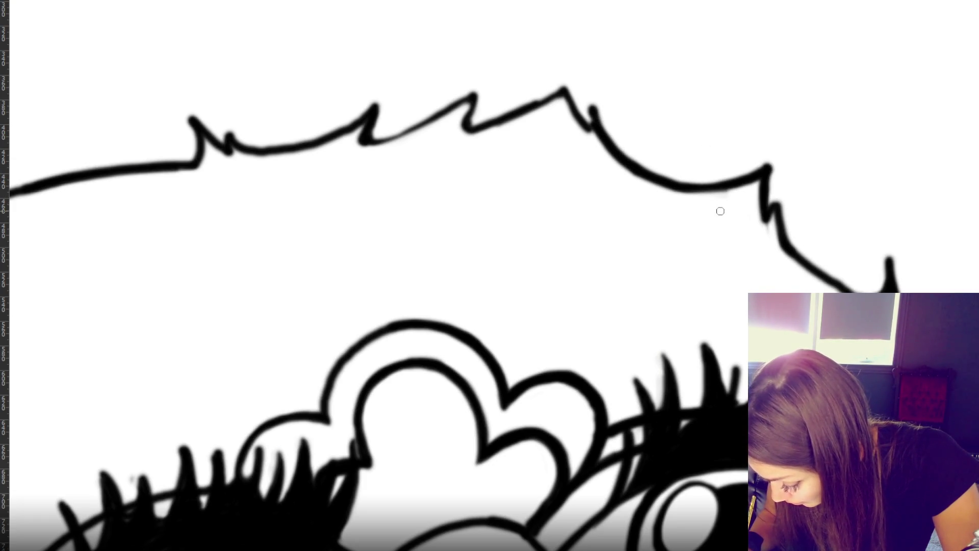
mouse_move(599, 115)
mouse_down()
mouse_move(587, 128)
mouse_move(595, 143)
mouse_up()
drag(581, 109, 601, 147)
key(ctrl+z)
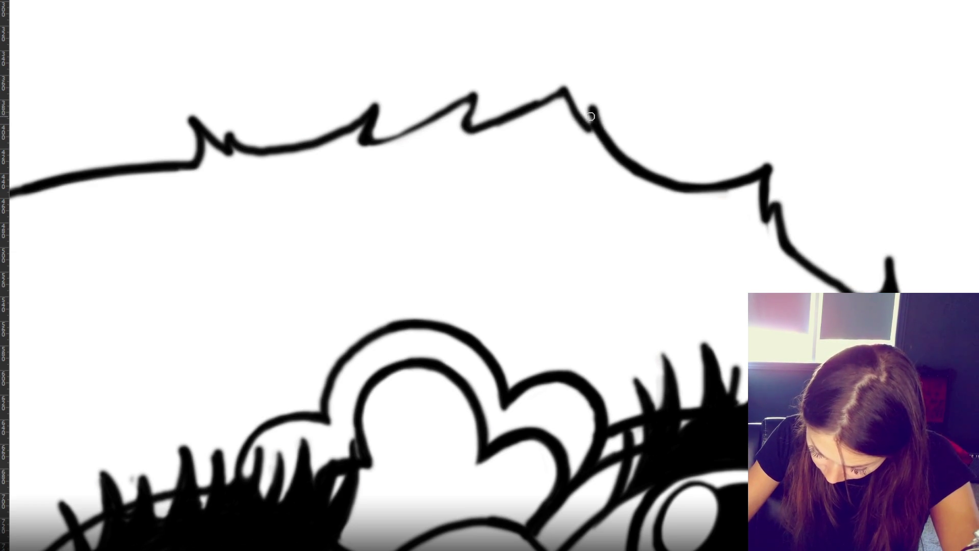
key(ctrl+z)
drag(592, 108, 601, 147)
key(ctrl+z)
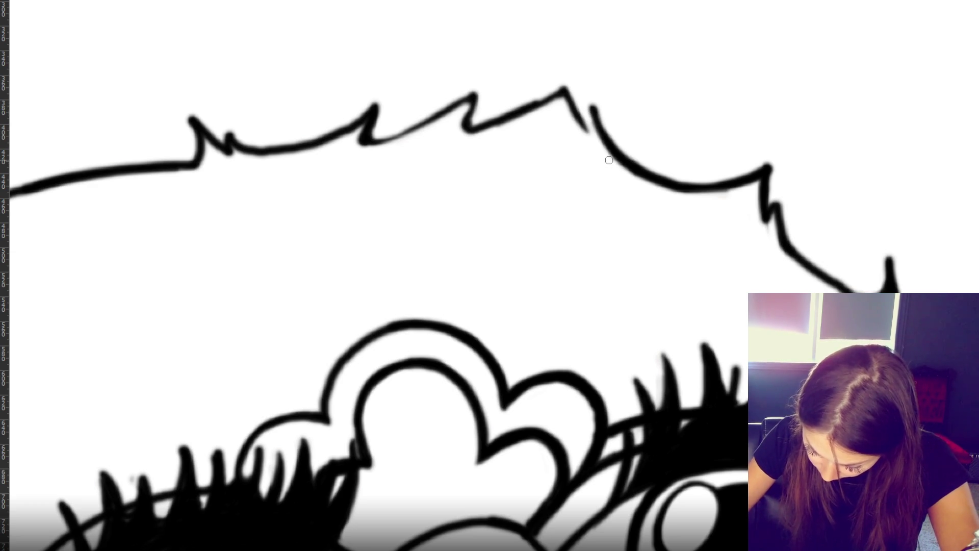
- Retrace the lower right slope of the hair outline darker and smoother
drag(742, 192, 724, 194)
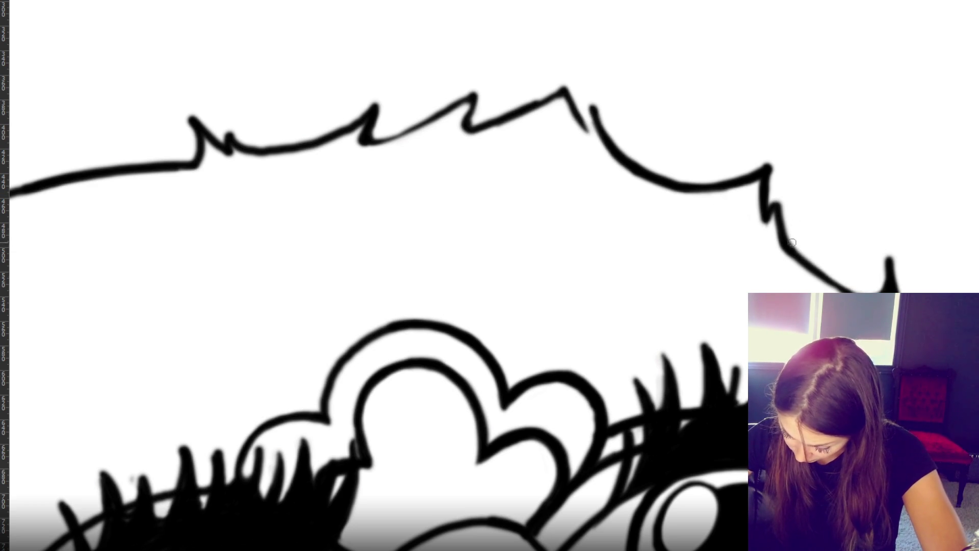
drag(777, 233, 870, 291)
key(ctrl+z)
mouse_move(778, 227)
mouse_down()
mouse_move(882, 291)
mouse_move(795, 250)
mouse_move(874, 277)
mouse_up()
key(ctrl+z)
- Turn the faint top hair strokes solid black and redraw the peak taller, joined to the slope
drag(464, 130, 563, 87)
mouse_move(384, 139)
mouse_down()
mouse_move(475, 95)
mouse_move(465, 130)
mouse_up()
drag(561, 91, 564, 81)
drag(583, 125, 593, 106)
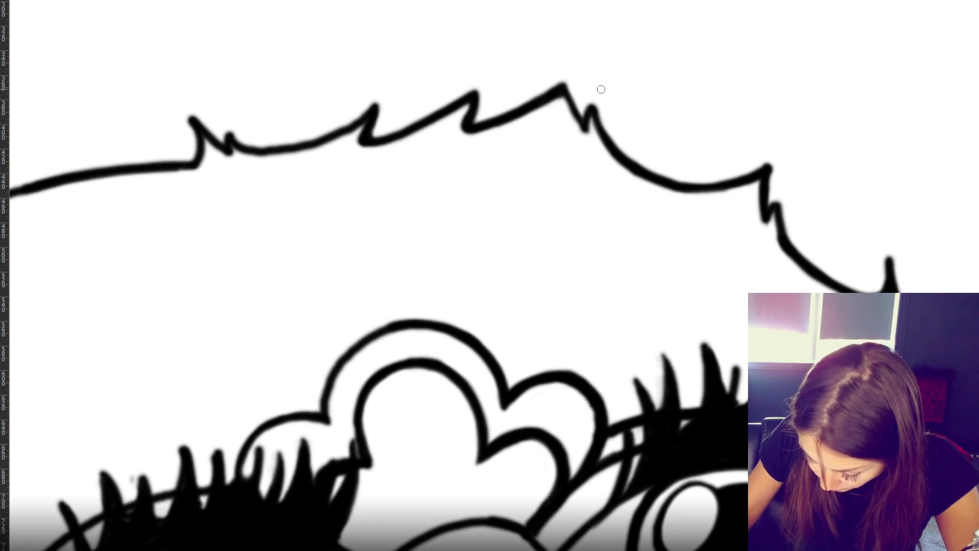
scroll(297, 336, down, 3)
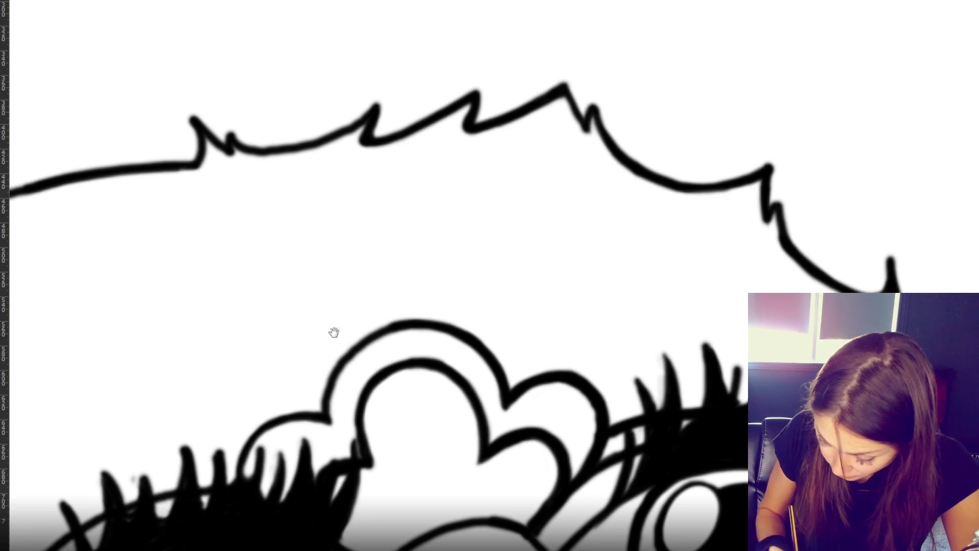
- Rotate the canvas and thicken the long top hair line and both flanks of the peak
drag(297, 337, 656, 328)
drag(408, 187, 598, 161)
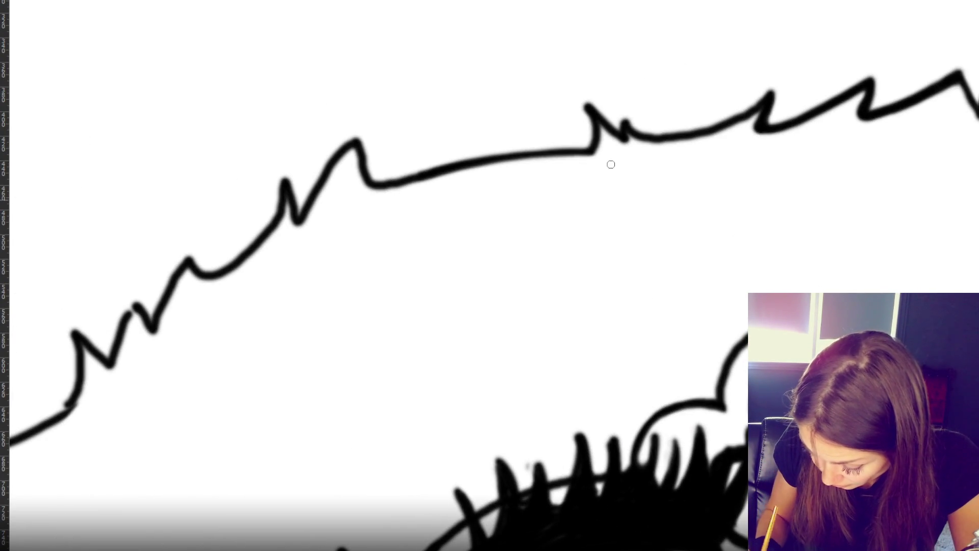
mouse_move(374, 184)
mouse_down()
mouse_move(508, 155)
mouse_move(591, 153)
mouse_up()
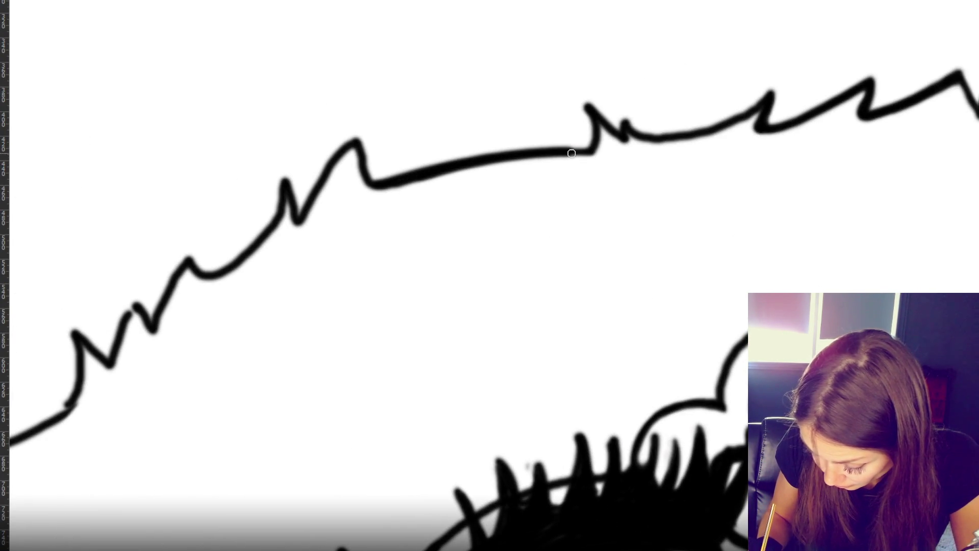
drag(357, 151, 373, 189)
drag(356, 143, 300, 231)
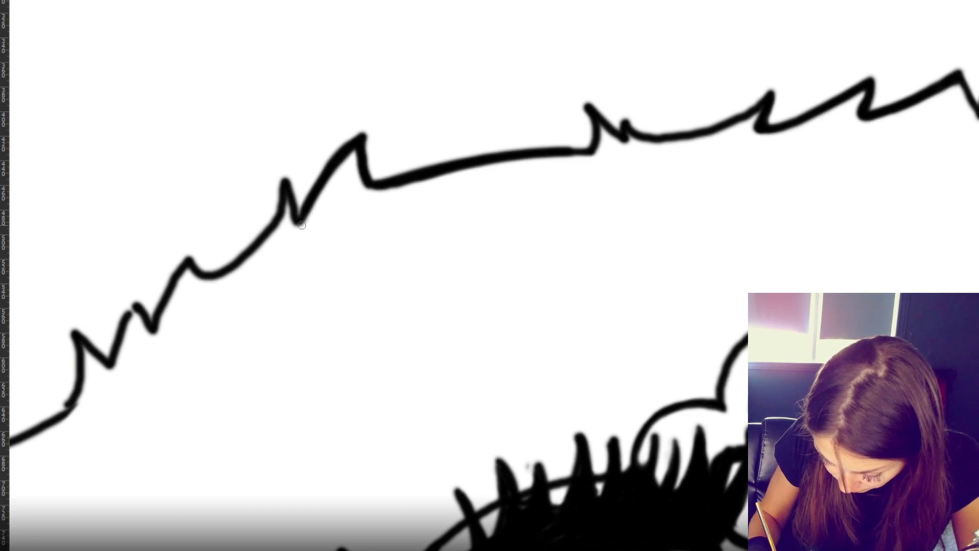
key(ctrl+z)
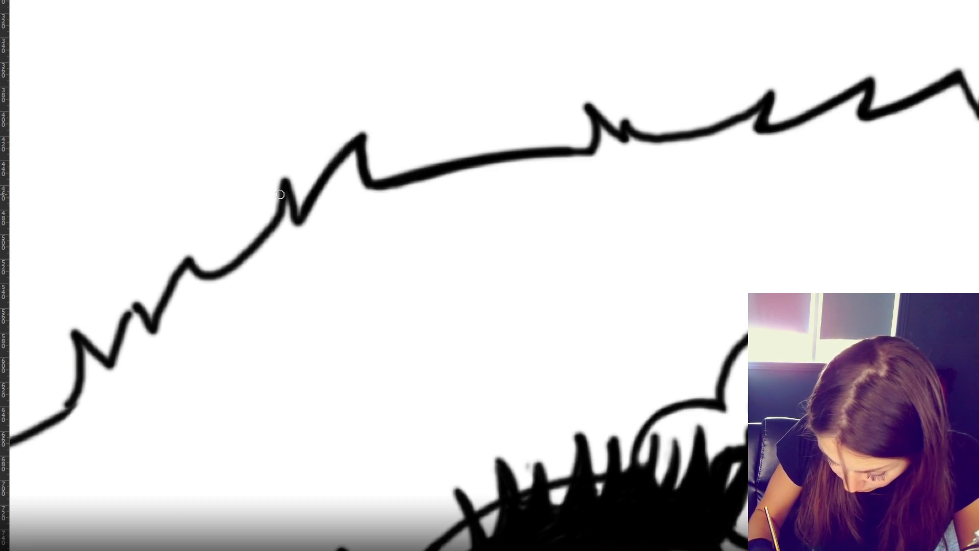
key(ctrl+z)
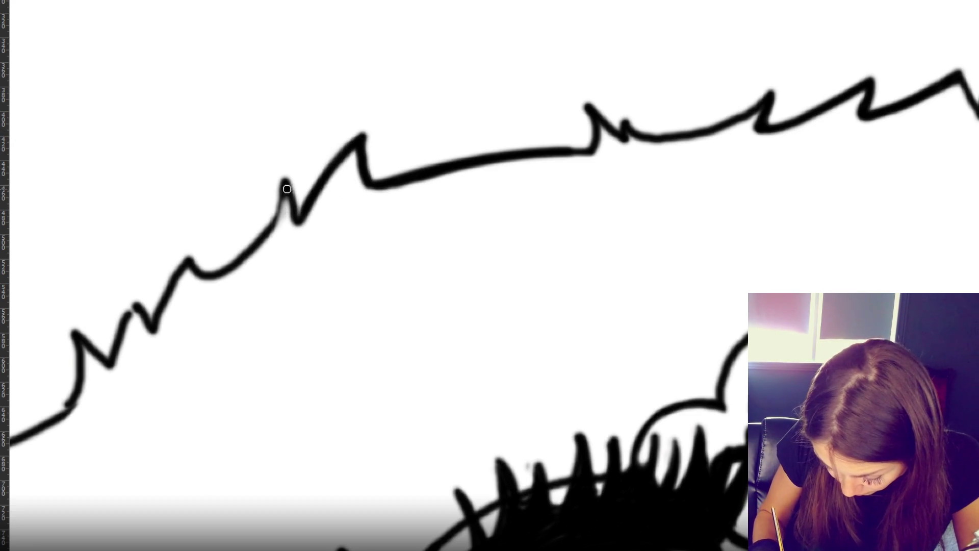
drag(285, 180, 255, 249)
drag(286, 180, 297, 223)
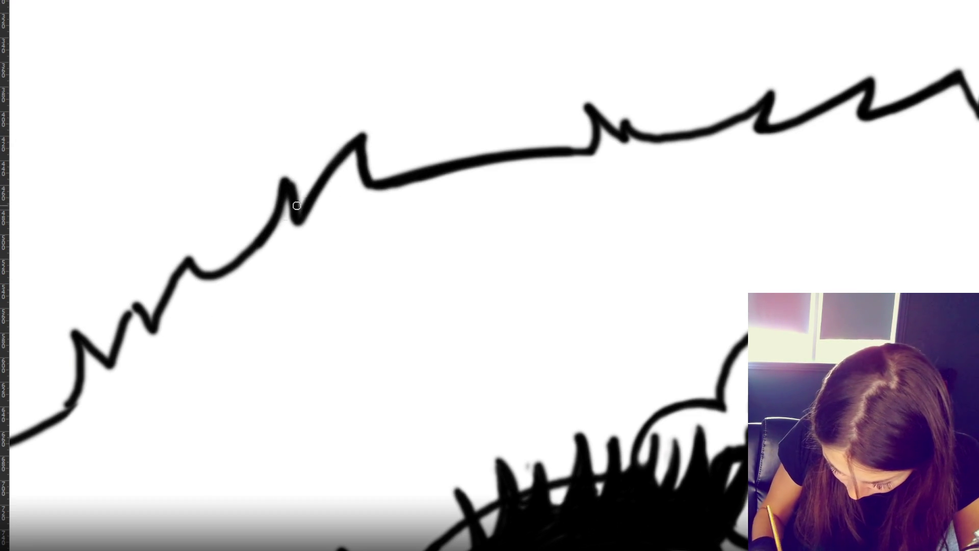
mouse_move(289, 188)
mouse_down()
mouse_move(288, 172)
mouse_move(263, 236)
mouse_up()
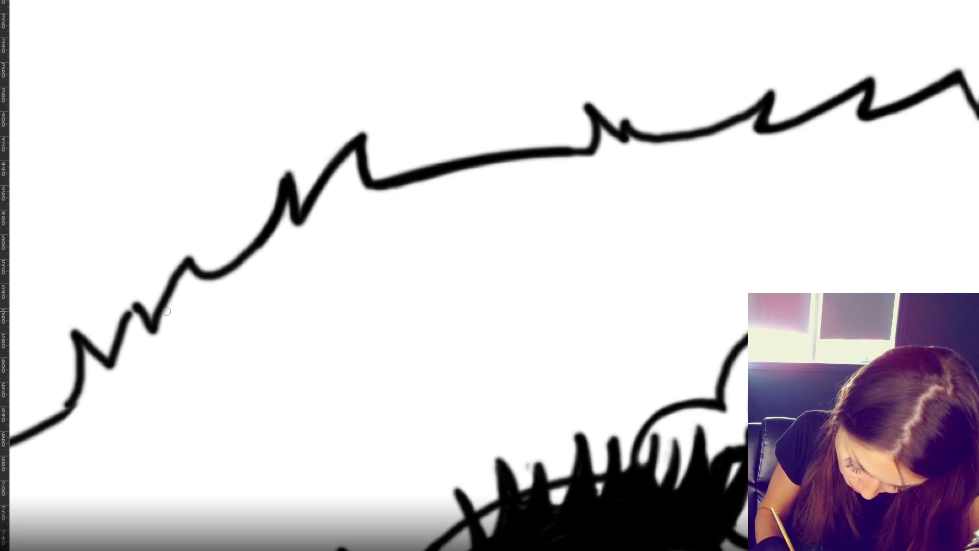
key(ctrl+z)
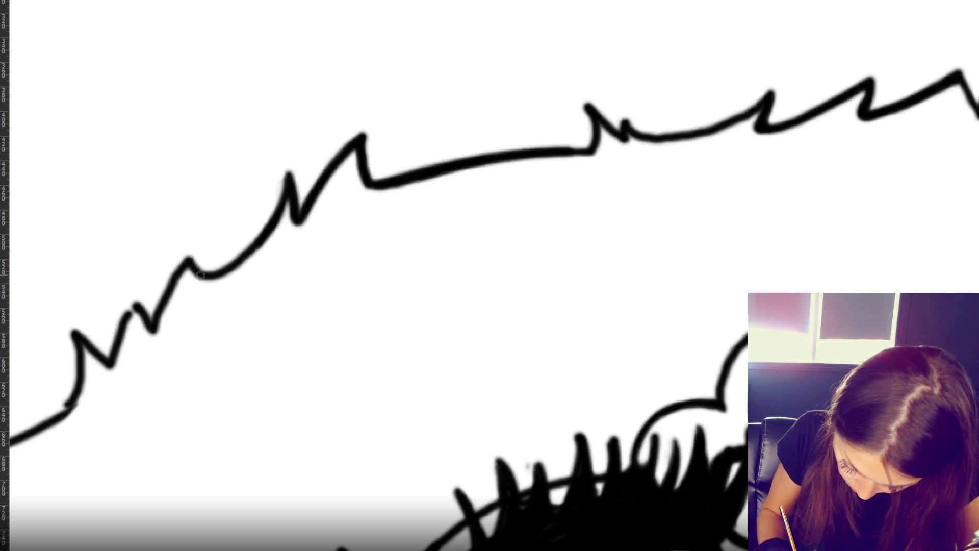
- Redraw the small zigzag peak and the lower-left zigzag segments thicker and darker
mouse_move(180, 268)
mouse_down()
mouse_move(153, 329)
mouse_move(129, 293)
mouse_move(108, 363)
mouse_up()
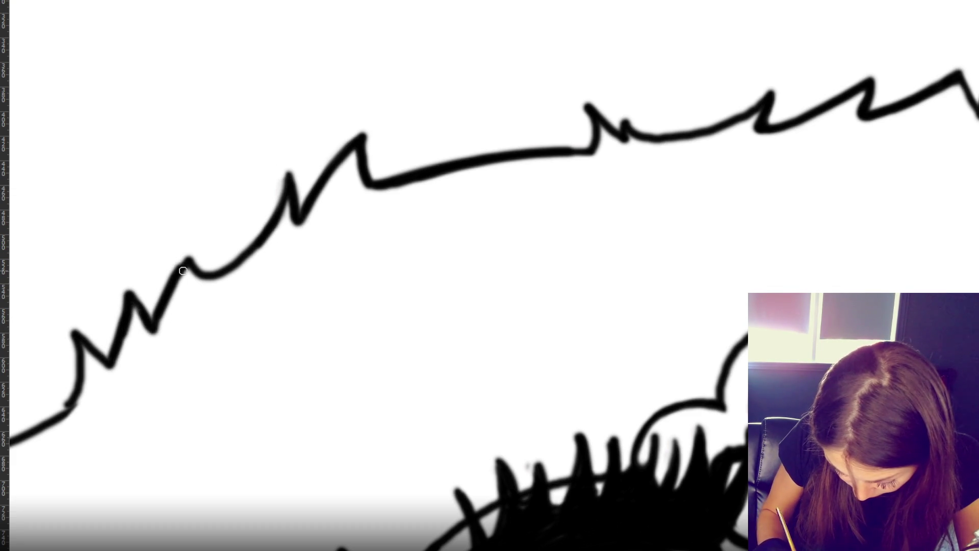
drag(187, 260, 156, 306)
mouse_move(84, 345)
mouse_down()
mouse_move(69, 408)
mouse_move(46, 431)
mouse_up()
drag(77, 390, 15, 440)
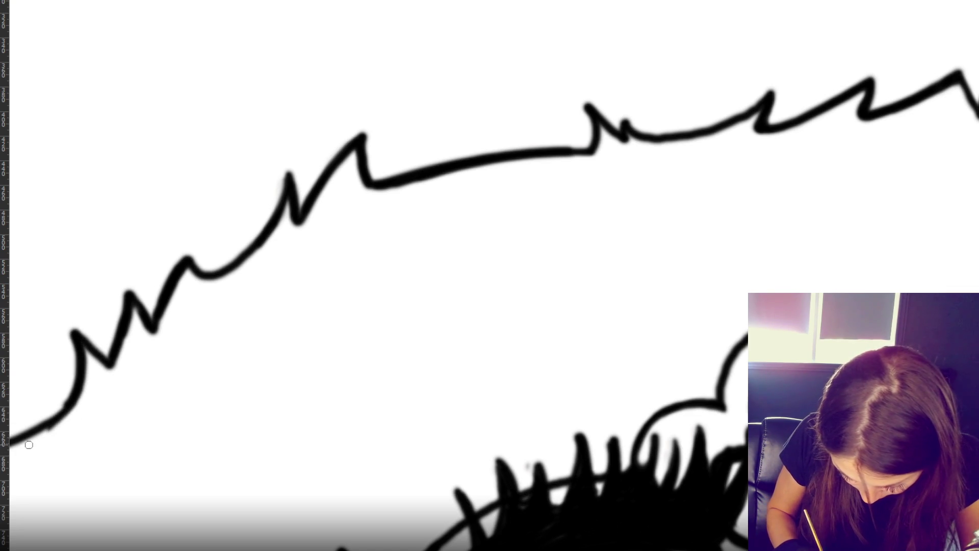
key(ctrl+z)
drag(76, 352, 15, 441)
drag(79, 353, 28, 443)
- Close the gap in the left hair outline and reshape its tip
mouse_move(153, 365)
mouse_down()
mouse_move(372, 303)
mouse_move(393, 286)
mouse_up()
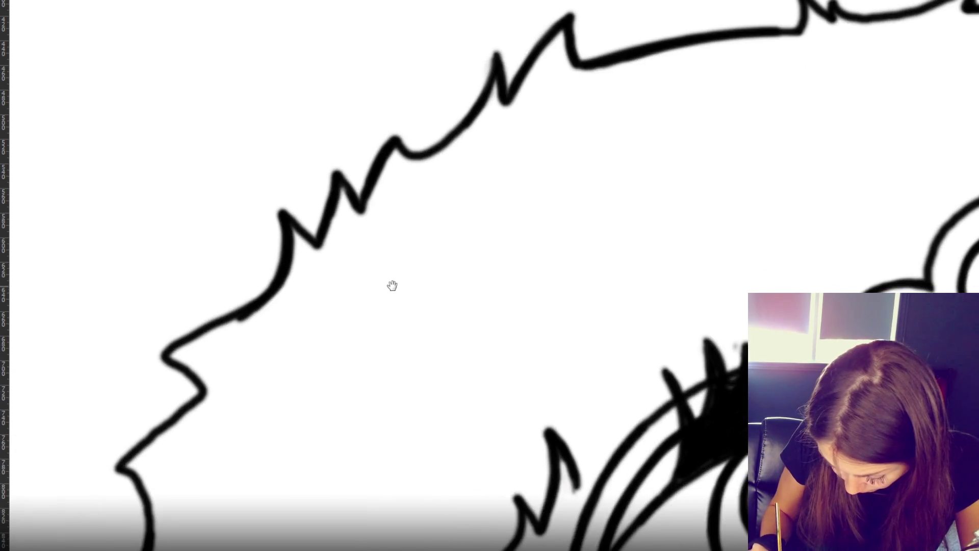
drag(169, 349, 276, 297)
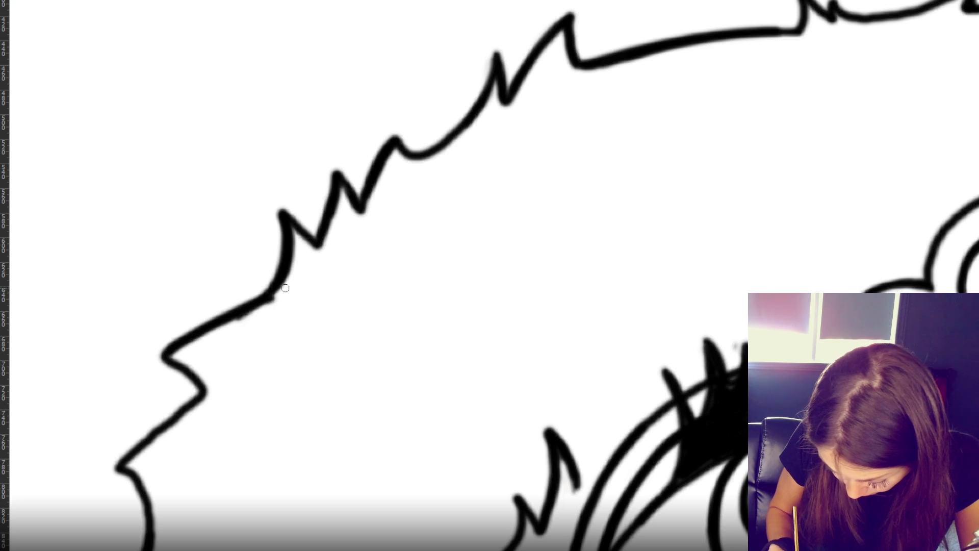
key(ctrl+z)
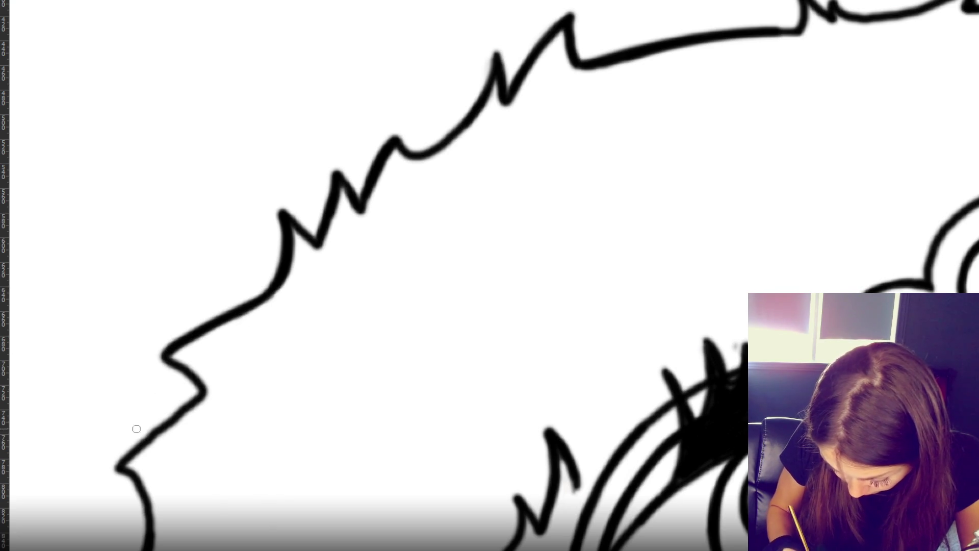
mouse_move(160, 356)
mouse_down()
mouse_move(200, 389)
mouse_move(116, 467)
mouse_up()
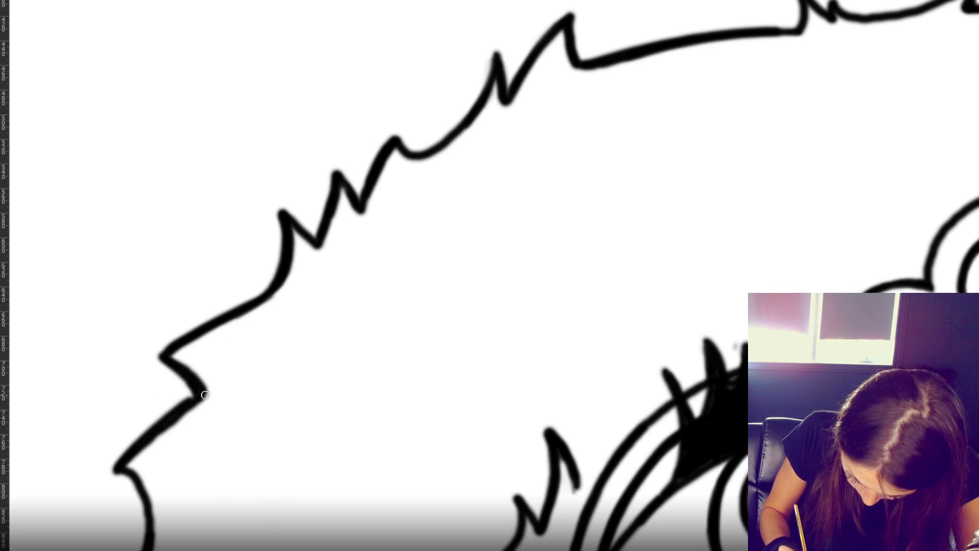
drag(291, 366, 285, 141)
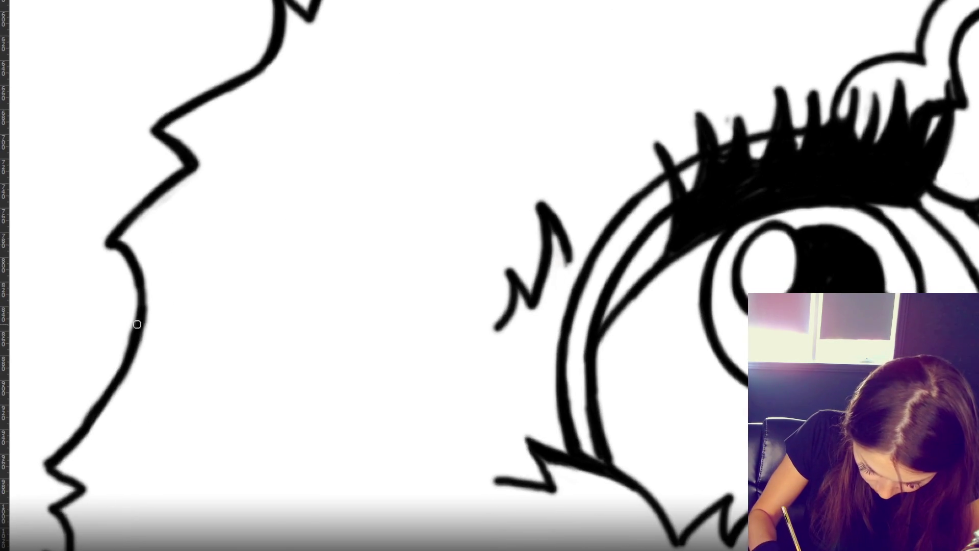
- Re-ink the left hair outline, smoothing out its kink
drag(108, 243, 139, 306)
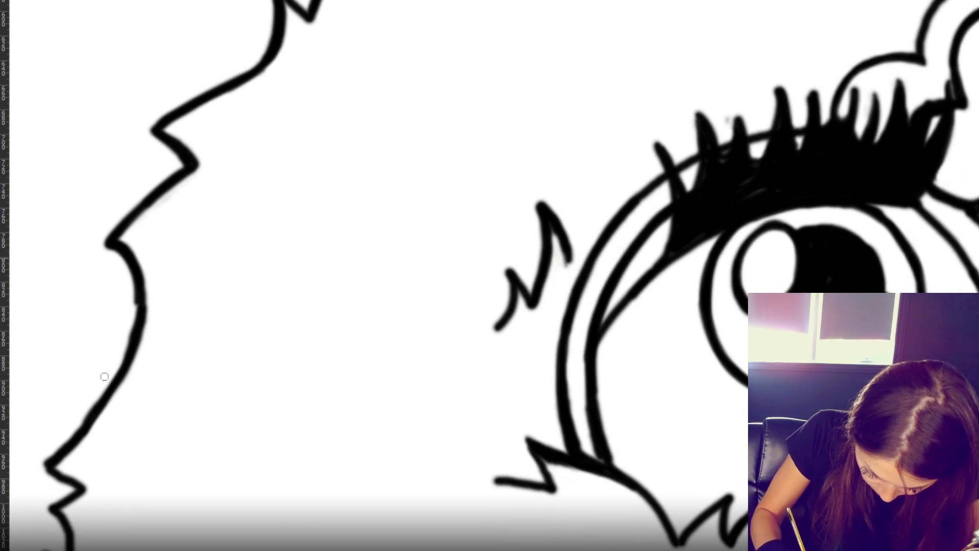
drag(124, 271, 109, 323)
drag(120, 357, 106, 376)
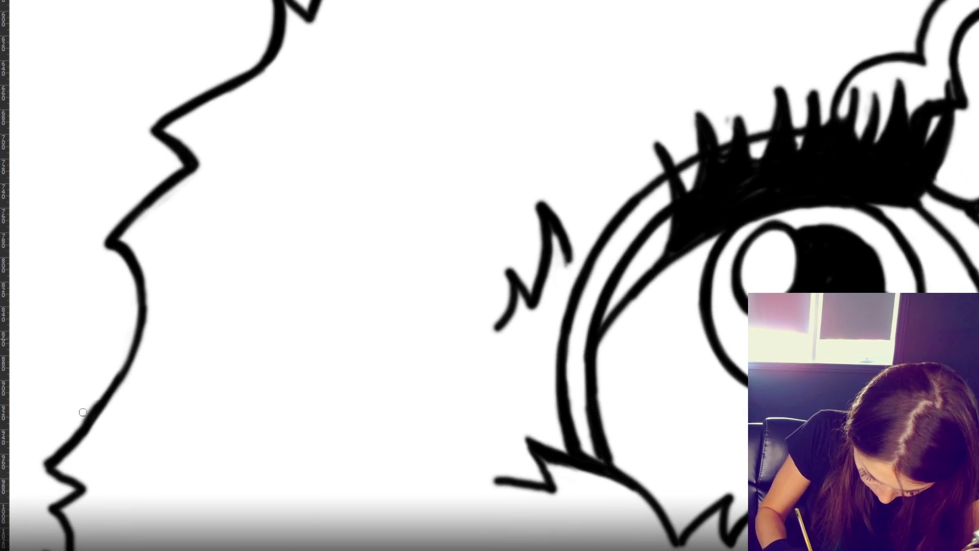
key(ctrl+z)
mouse_move(136, 268)
mouse_down()
mouse_move(119, 378)
mouse_move(60, 460)
mouse_move(131, 348)
mouse_move(137, 260)
mouse_move(118, 230)
mouse_move(145, 286)
mouse_move(129, 359)
mouse_move(46, 465)
mouse_move(81, 489)
mouse_up()
key(ctrl+z)
key(ctrl+z)
- Darken the bottom zigzag, fill its gap and erase the faint ink at the tip
mouse_move(168, 492)
mouse_down()
mouse_move(263, 271)
mouse_move(271, 227)
mouse_up()
mouse_move(148, 296)
mouse_down()
mouse_move(176, 461)
mouse_move(171, 525)
mouse_up()
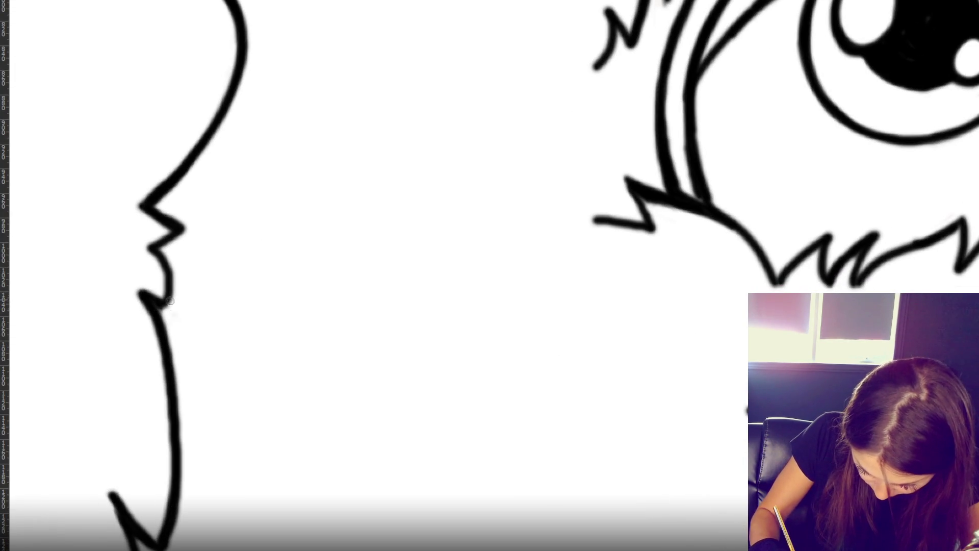
mouse_move(153, 248)
mouse_down()
mouse_move(171, 279)
mouse_move(148, 296)
mouse_move(159, 315)
mouse_up()
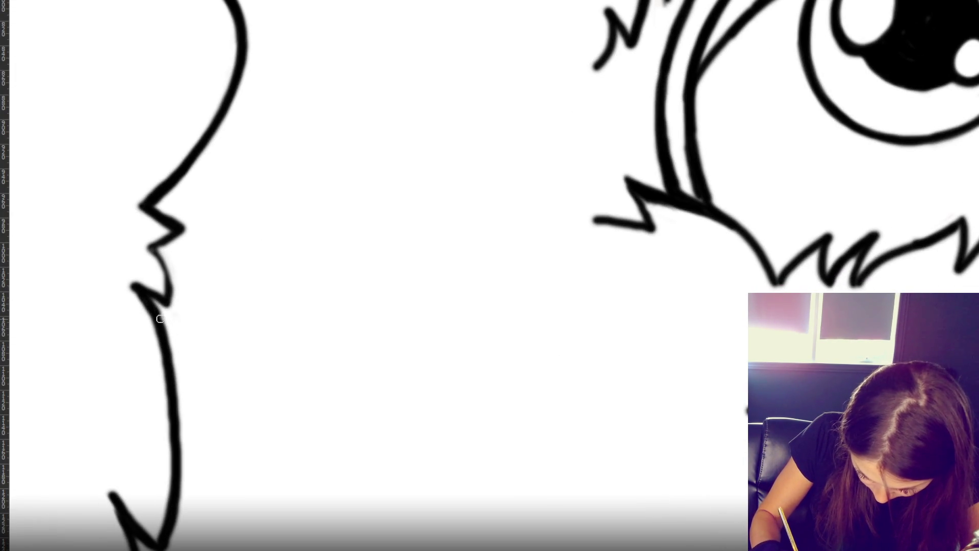
mouse_move(150, 250)
mouse_down()
mouse_move(170, 283)
mouse_move(174, 323)
mouse_up()
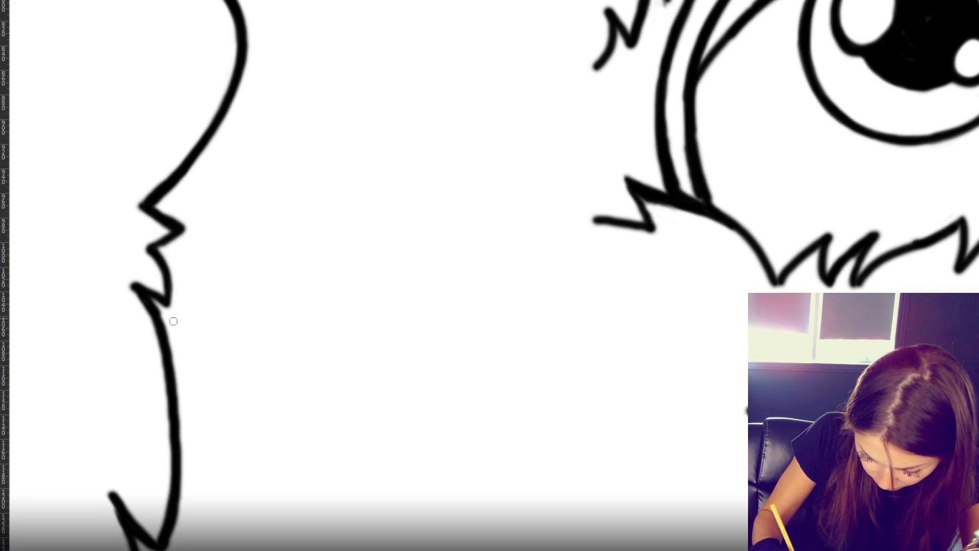
drag(165, 206, 188, 229)
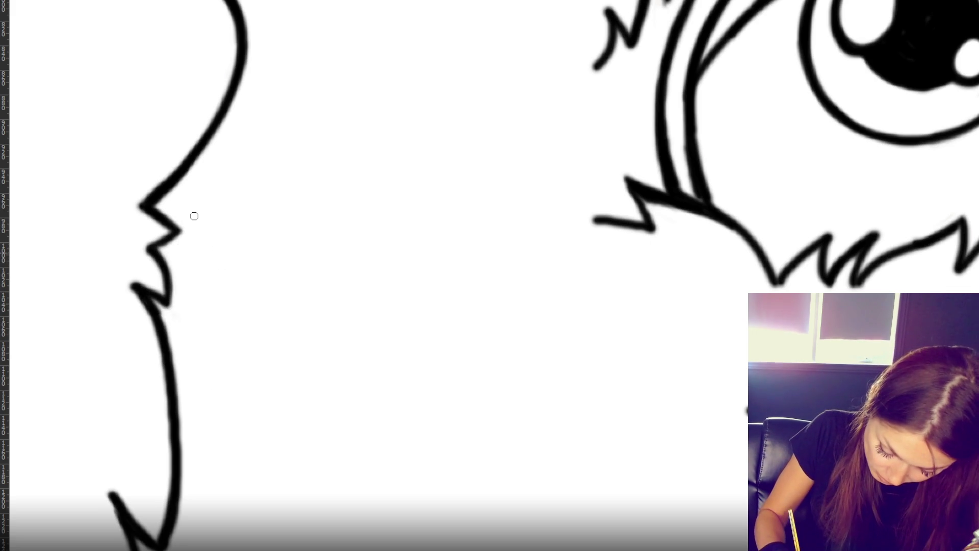
drag(142, 190, 165, 172)
drag(302, 423, 322, 204)
key(ctrl+z)
- Extend the lower-left outline down from the zigzag tip as one smooth line
drag(297, 373, 312, 162)
drag(112, 264, 163, 319)
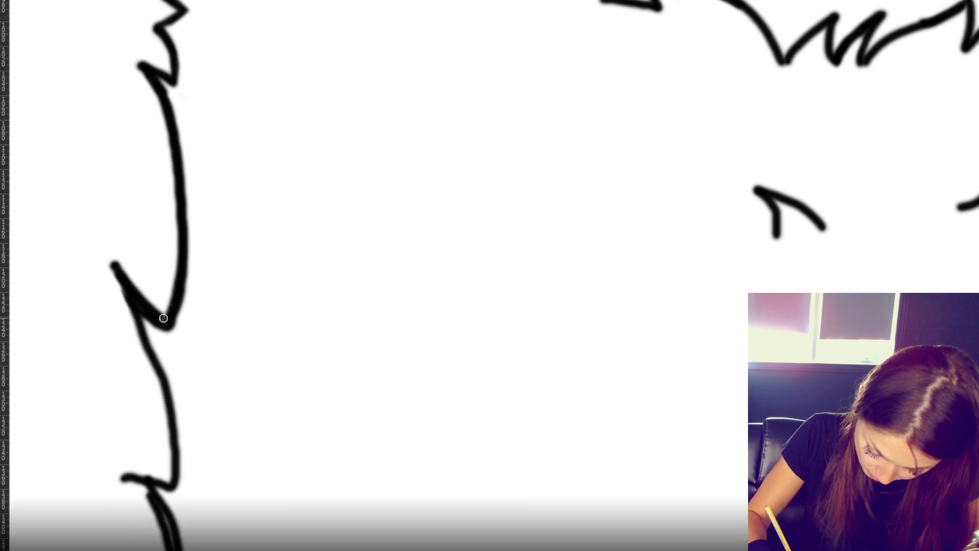
drag(106, 262, 155, 389)
key(ctrl+z)
mouse_move(108, 261)
mouse_down()
mouse_move(155, 390)
mouse_move(167, 478)
mouse_up()
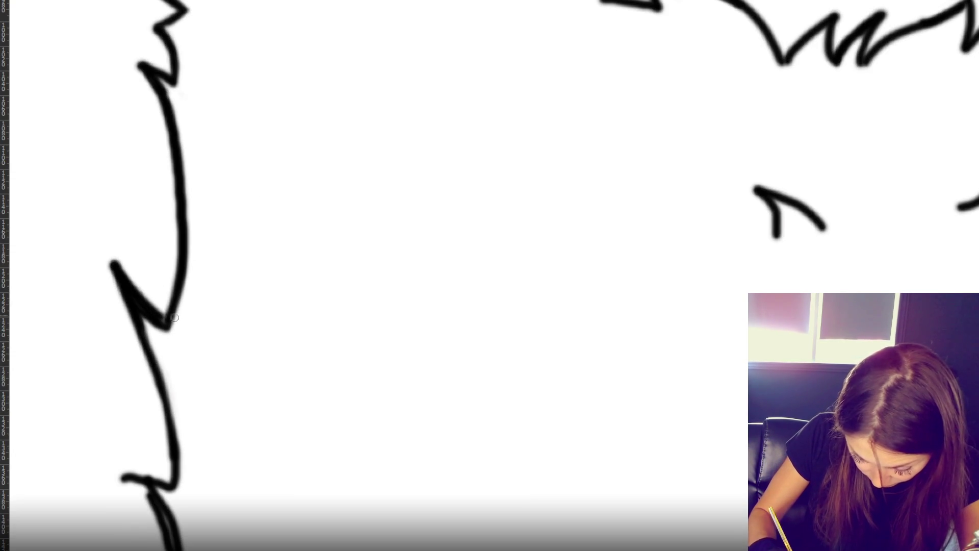
- Redraw the left zigzag segments with a tapered start and a darker bottom end
drag(127, 267, 160, 298)
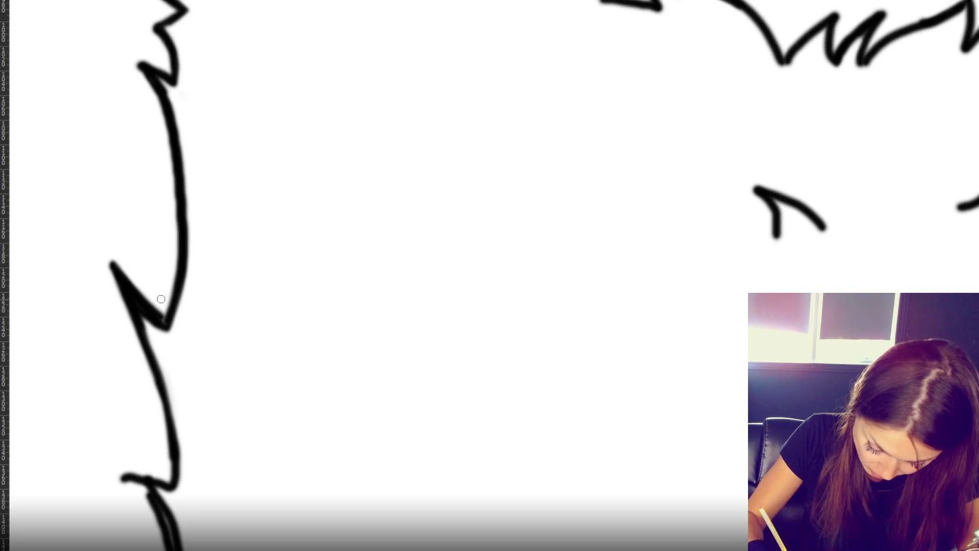
drag(146, 331, 174, 418)
key(ctrl+z)
drag(147, 334, 174, 466)
drag(166, 432, 170, 486)
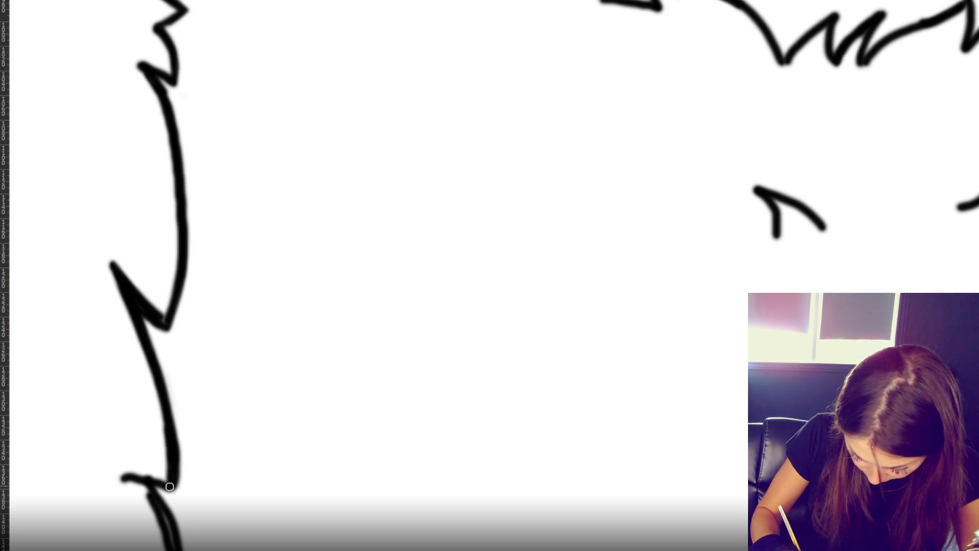
scroll(293, 357, down, 1)
drag(293, 356, 293, 199)
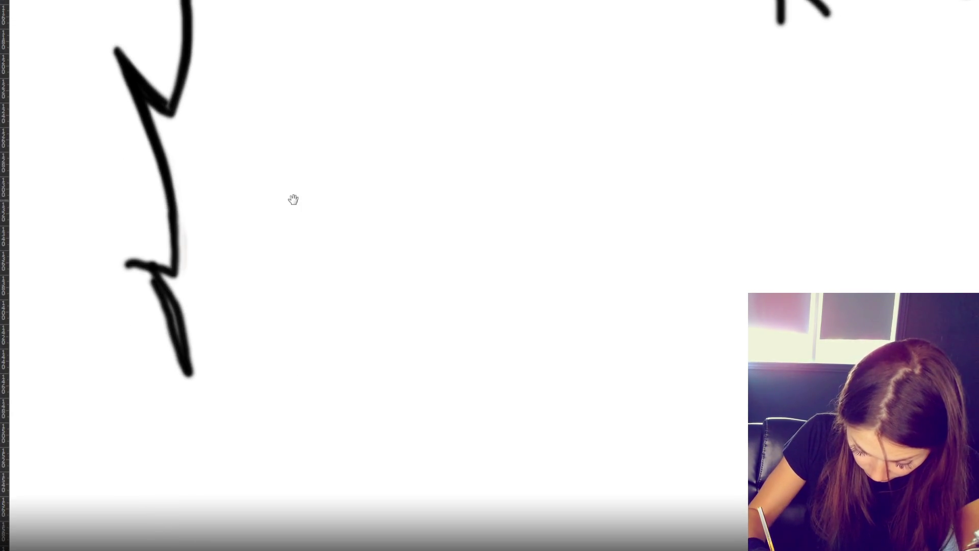
- Ink the lower zigzag thicker, redraw its corner and clean stray grey marks beside it
mouse_move(125, 262)
mouse_down()
mouse_move(175, 328)
mouse_move(193, 381)
mouse_up()
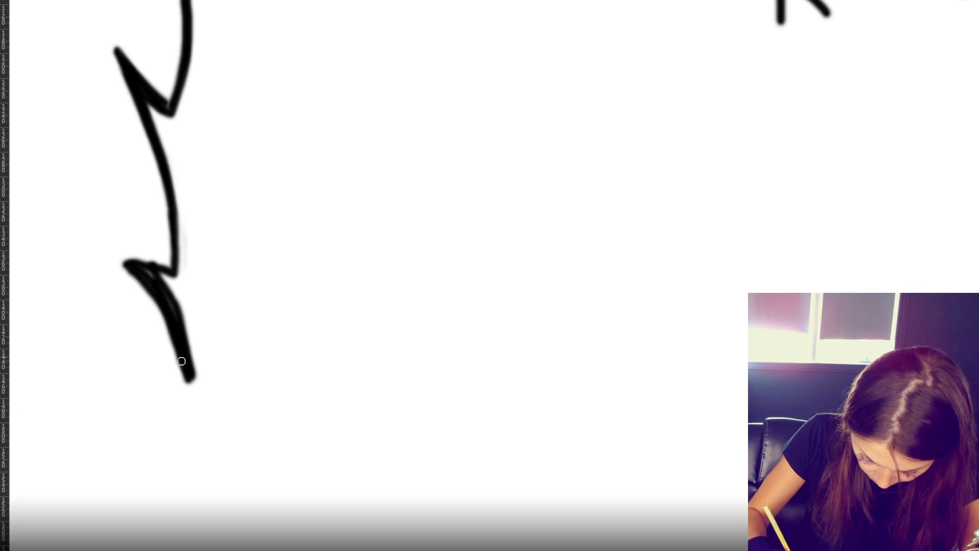
mouse_move(166, 292)
mouse_down()
mouse_move(174, 306)
mouse_move(171, 297)
mouse_up()
mouse_move(131, 264)
mouse_down()
mouse_move(161, 273)
mouse_move(138, 265)
mouse_move(150, 296)
mouse_move(170, 287)
mouse_up()
drag(119, 261, 173, 274)
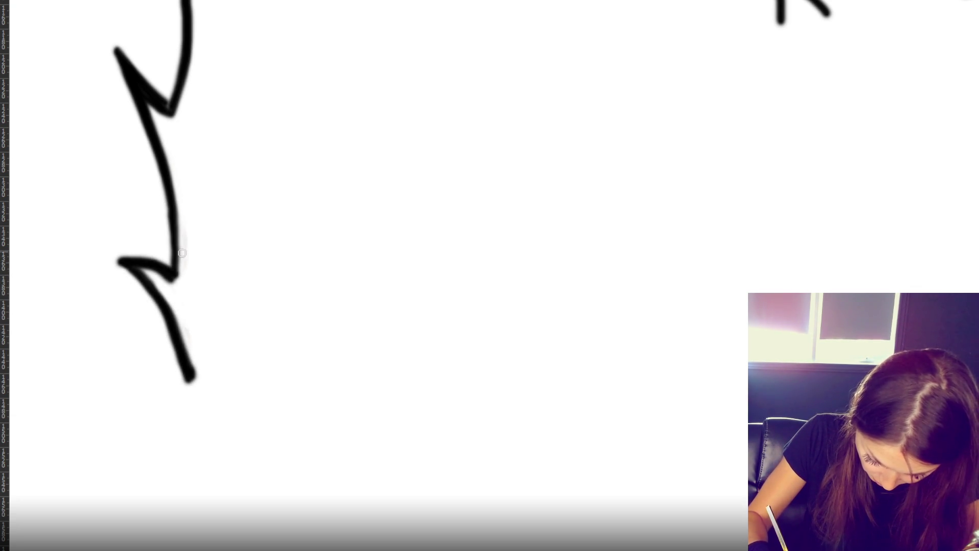
mouse_move(185, 204)
mouse_down()
mouse_move(159, 278)
mouse_move(195, 323)
mouse_move(175, 389)
mouse_move(188, 345)
mouse_move(179, 385)
mouse_move(192, 400)
mouse_up()
- Ink the fur tuft's diagonal and right down-strokes darker and thicker
mouse_move(754, 192)
mouse_down()
mouse_move(313, 319)
mouse_move(561, 336)
mouse_move(514, 375)
mouse_up()
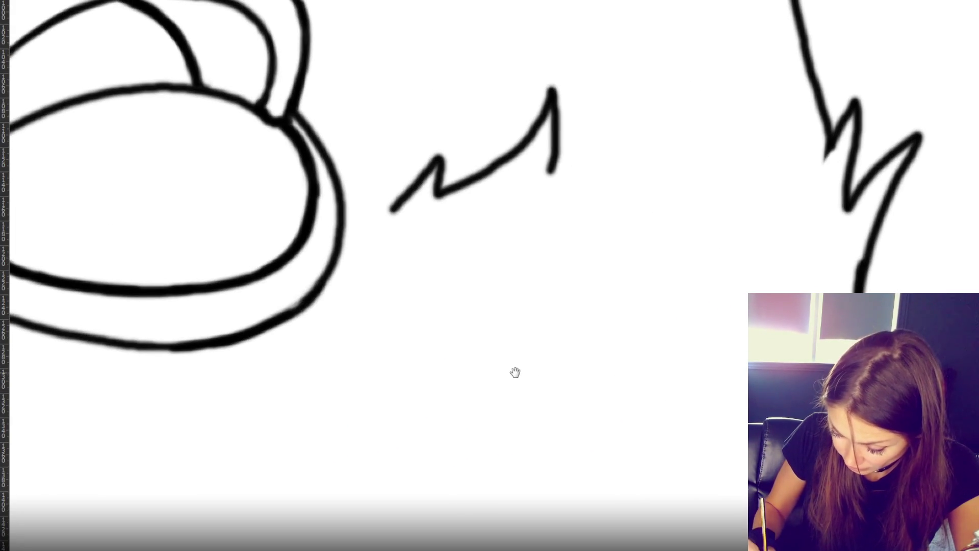
drag(544, 101, 456, 195)
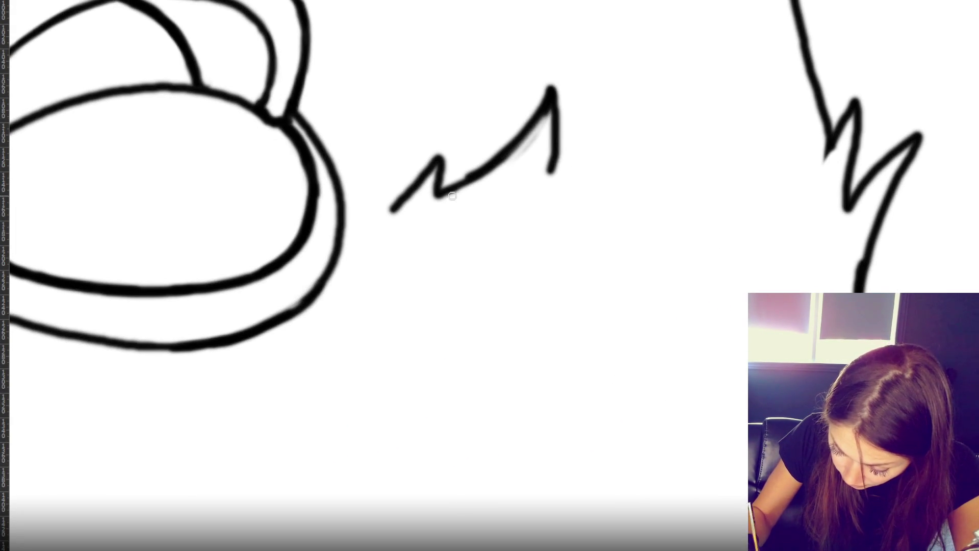
mouse_move(550, 97)
mouse_down()
mouse_move(504, 151)
mouse_move(442, 188)
mouse_up()
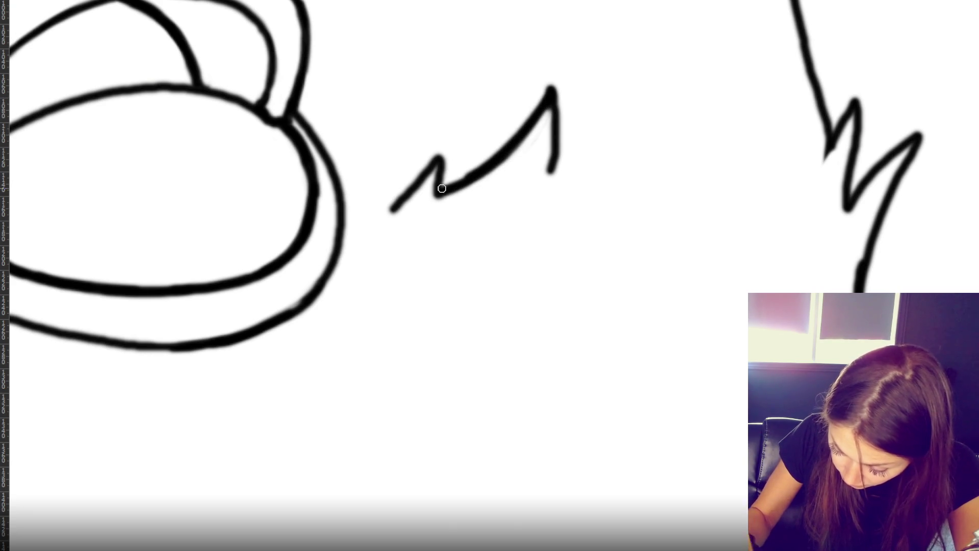
drag(553, 95, 543, 164)
- Redraw the right fur outline's diagonal stroke smoothly from its peak
drag(719, 413, 499, 403)
mouse_move(687, 139)
mouse_down()
mouse_move(644, 240)
mouse_move(635, 326)
mouse_up()
drag(701, 118, 635, 295)
key(ctrl+z)
mouse_move(701, 119)
mouse_down()
mouse_move(673, 158)
mouse_move(634, 316)
mouse_up()
key(ctrl+z)
drag(656, 218, 637, 326)
key(ctrl+z)
drag(695, 162, 644, 330)
key(ctrl+z)
- Redraw the lower right fur outline thinner and extend it down to the lower spike
drag(641, 221, 632, 334)
key(ctrl+z)
drag(640, 209, 634, 329)
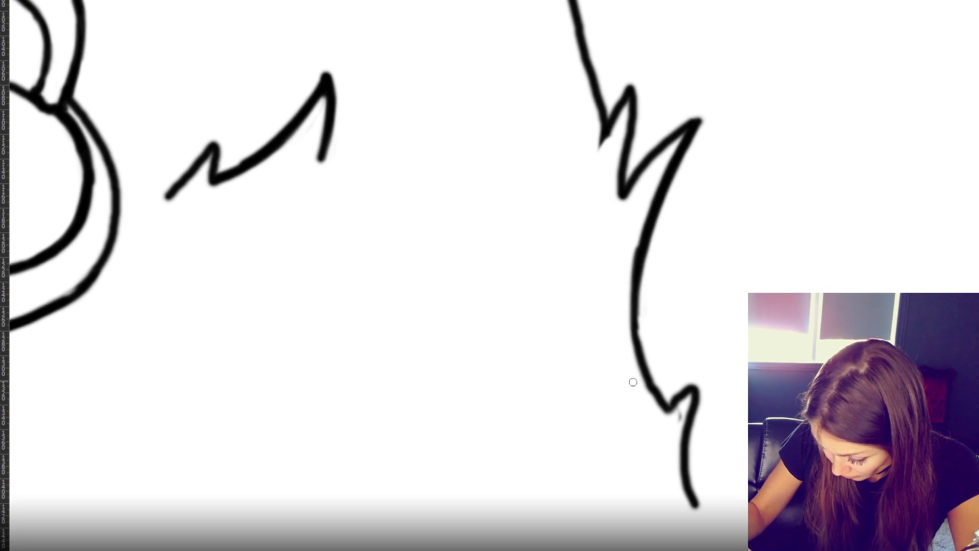
key(ctrl+z)
drag(642, 208, 631, 354)
mouse_move(642, 246)
mouse_down()
mouse_move(664, 408)
mouse_move(700, 381)
mouse_move(685, 474)
mouse_up()
- Clean stray marks, make the upper zigzag peak taller, and redraw the lower right contour
drag(680, 403, 682, 428)
mouse_move(627, 113)
mouse_down()
mouse_move(629, 74)
mouse_move(609, 127)
mouse_up()
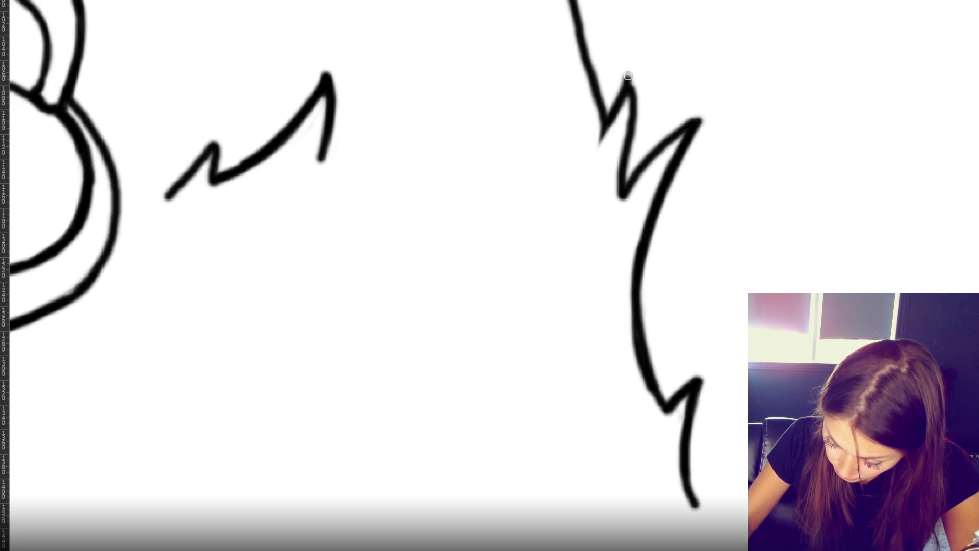
drag(630, 71, 623, 140)
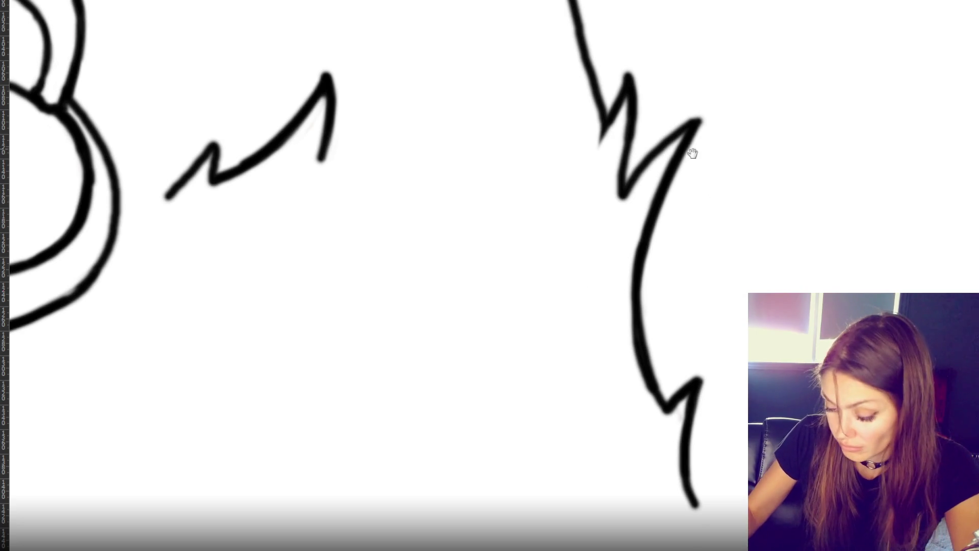
scroll(698, 169, up, 3)
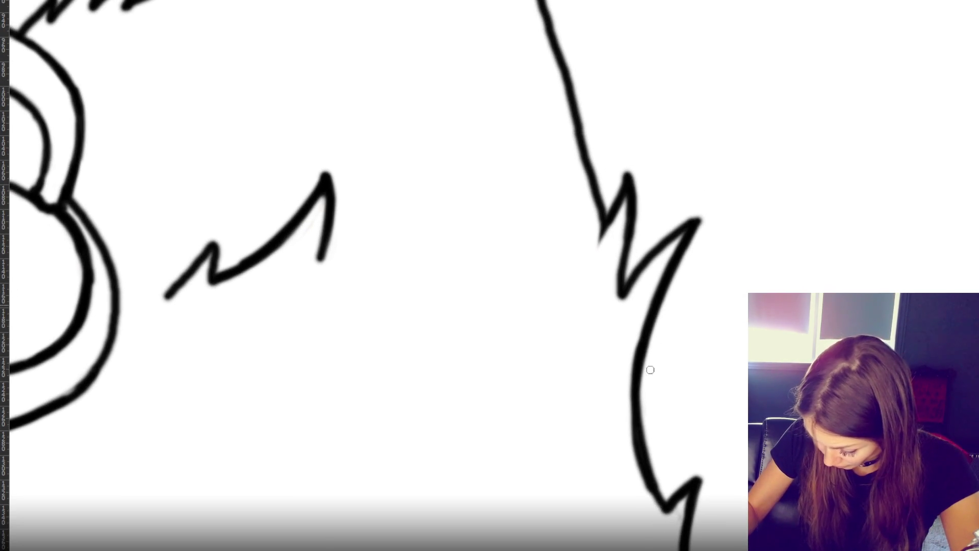
drag(656, 342, 657, 488)
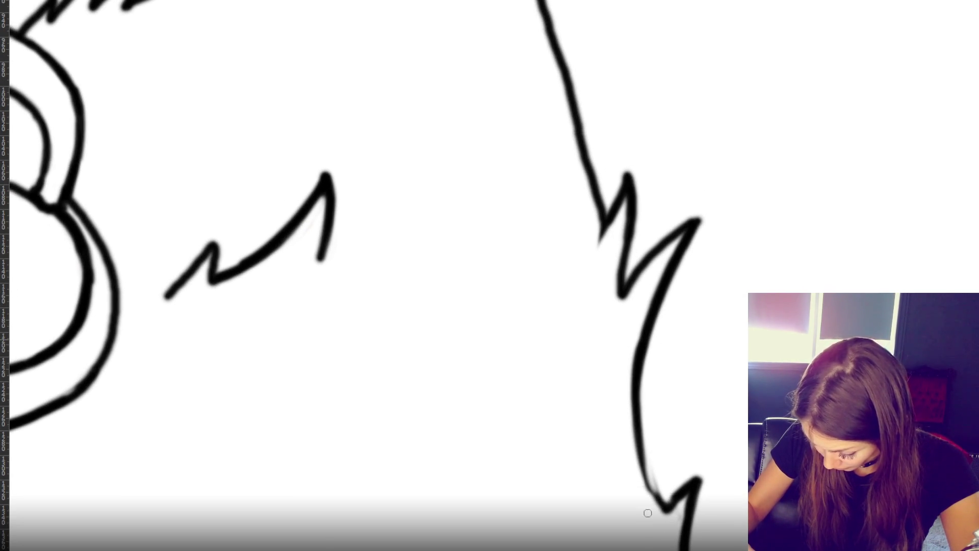
mouse_move(646, 337)
mouse_down()
mouse_move(643, 454)
mouse_move(661, 491)
mouse_up()
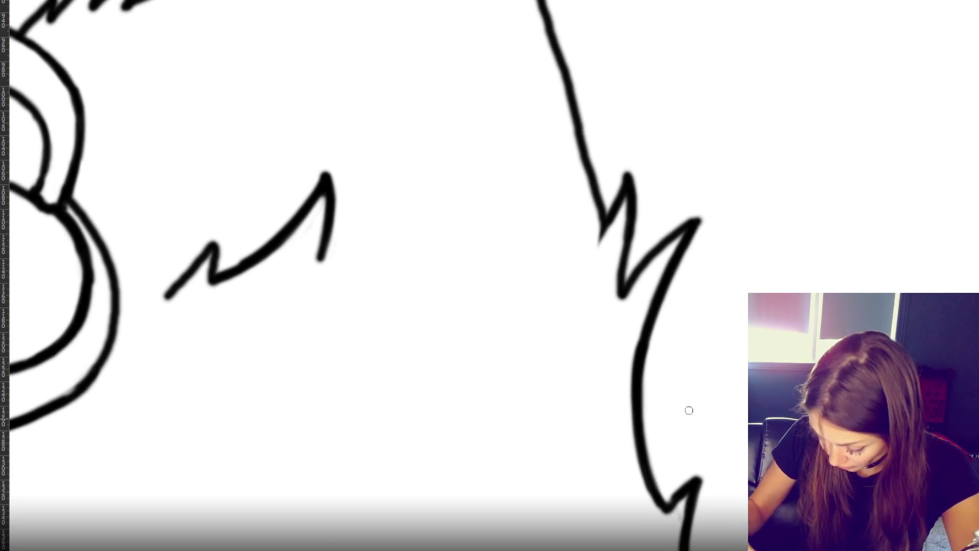
scroll(645, 142, up, 5)
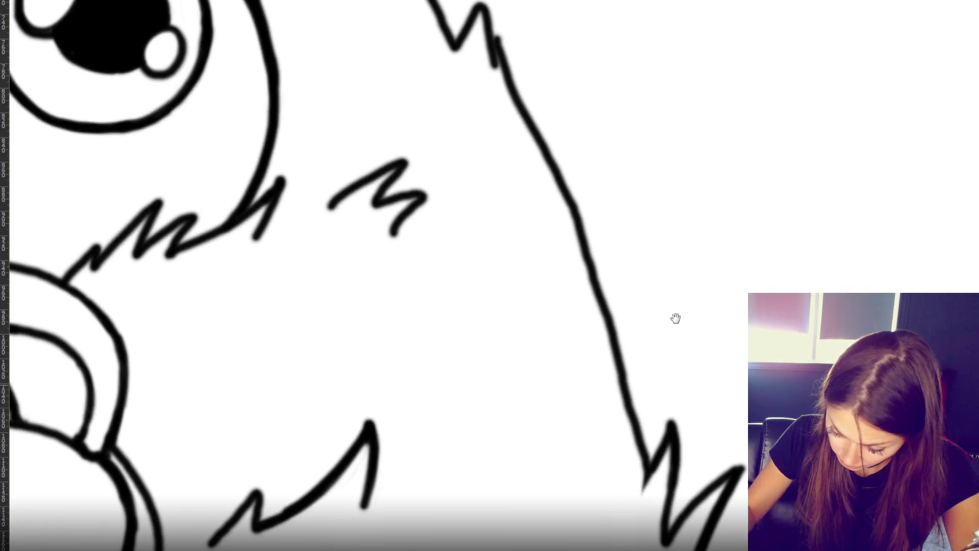
- Trace the right fur contour from the top down to its base in a single stroke
mouse_move(512, 83)
mouse_down()
mouse_move(581, 247)
mouse_move(645, 451)
mouse_up()
key(ctrl+z)
mouse_move(513, 82)
mouse_down()
mouse_move(617, 319)
mouse_move(650, 451)
mouse_up()
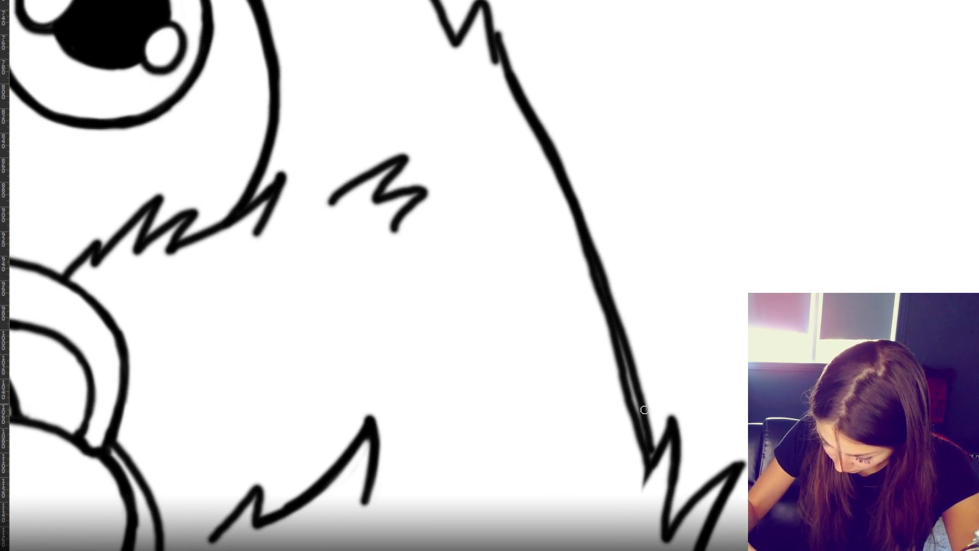
key(ctrl+z)
mouse_move(505, 71)
mouse_down()
mouse_move(591, 254)
mouse_move(647, 454)
mouse_up()
key(ctrl+z)
mouse_move(512, 89)
mouse_down()
mouse_move(593, 262)
mouse_move(646, 457)
mouse_up()
mouse_move(523, 93)
mouse_down()
mouse_move(591, 278)
mouse_move(638, 459)
mouse_up()
key(ctrl+z)
mouse_move(506, 74)
mouse_down()
mouse_move(544, 129)
mouse_move(641, 461)
mouse_move(570, 178)
mouse_move(645, 466)
mouse_up()
key(ctrl+z)
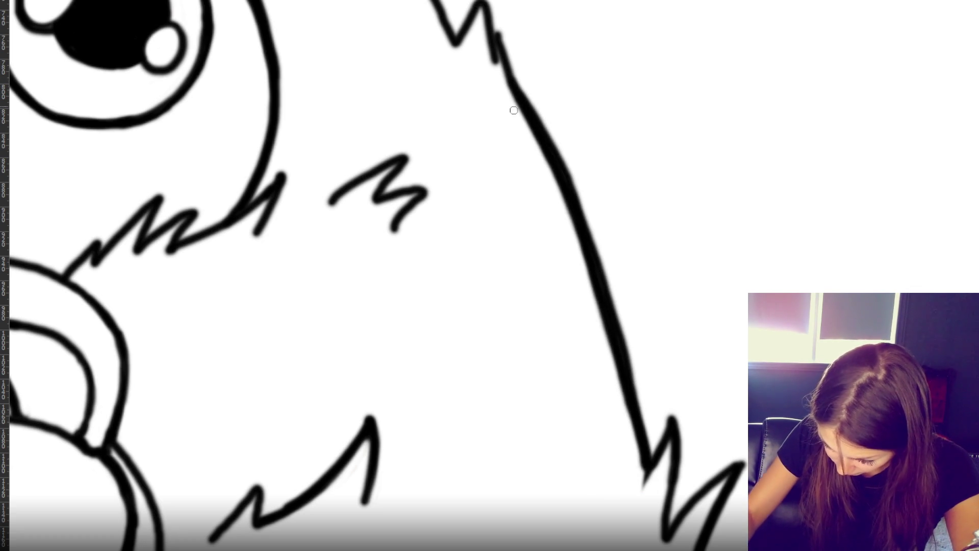
key(ctrl+z)
key(ctrl+z)
key(ctrl+z)
key(ctrl+z)
key(ctrl+z)
- Retrace the right contour darker and thicker, then step back through the stroke history
key(ctrl+z)
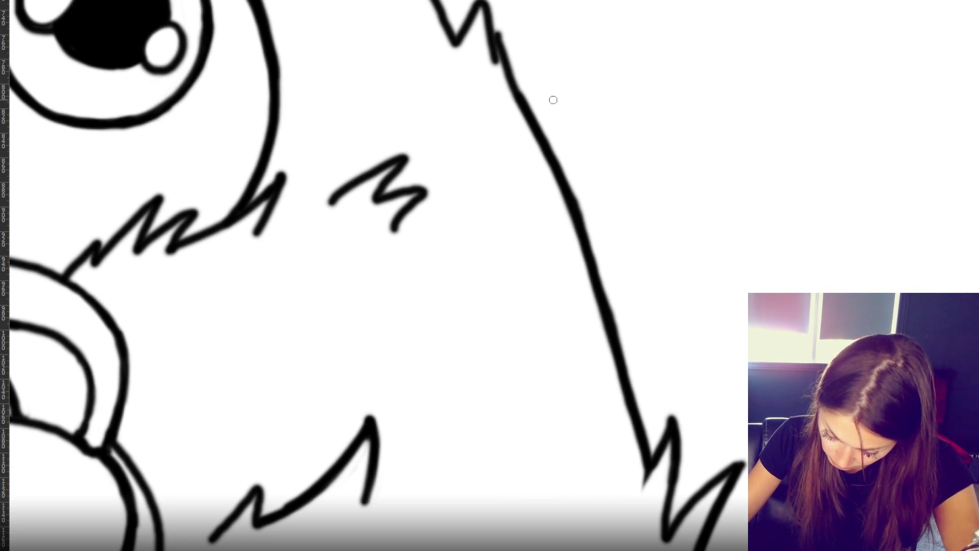
mouse_move(505, 61)
mouse_down()
mouse_move(586, 238)
mouse_move(603, 304)
mouse_up()
drag(545, 152, 635, 406)
drag(612, 311, 632, 409)
drag(589, 257, 625, 383)
click(560, 245)
key(ctrl+z)
key(ctrl+z)
key(ctrl+z)
key(ctrl+z)
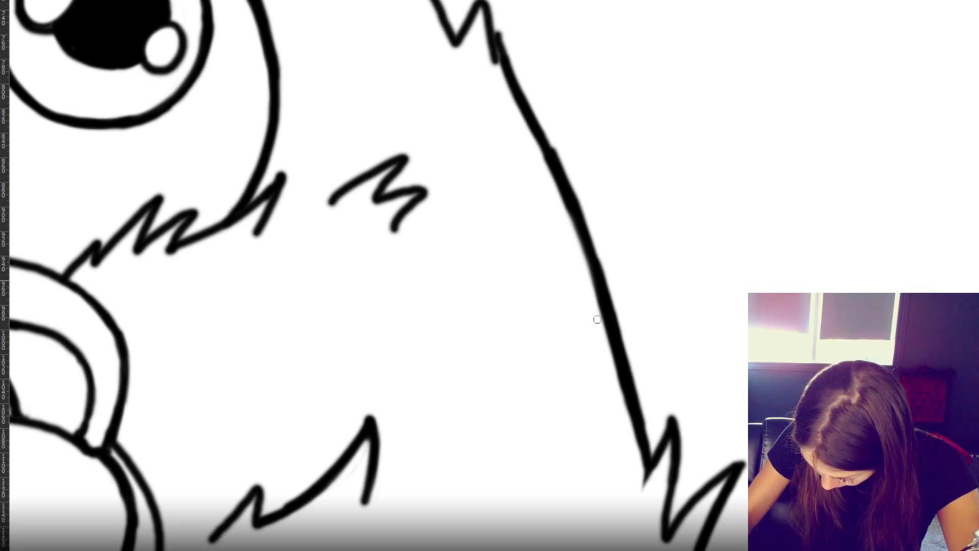
key(ctrl+z)
key(ctrl+z)
key(ctrl+z)
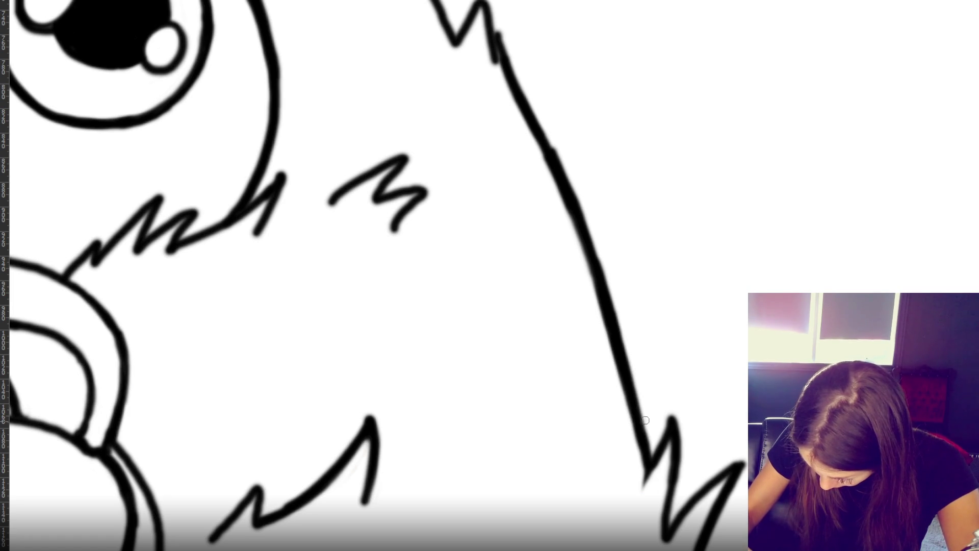
key(ctrl+z)
key(ctrl+z)
key(ctrl+z)
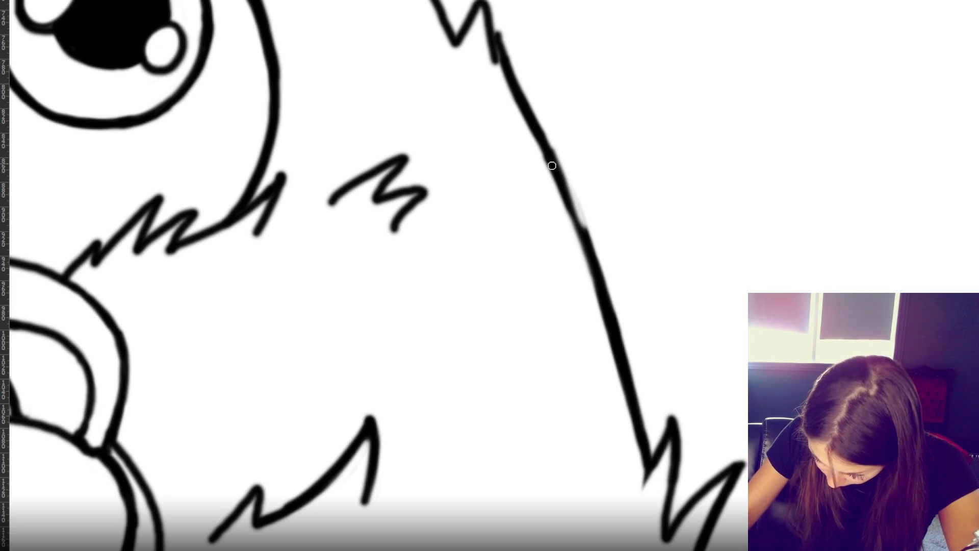
key(ctrl+shift+z)
key(ctrl+shift+z)
key(ctrl+shift+z)
key(ctrl+z)
- Redraw the upper contour solid up to the spike tip, then thin and darken the whole outline
drag(567, 203, 500, 39)
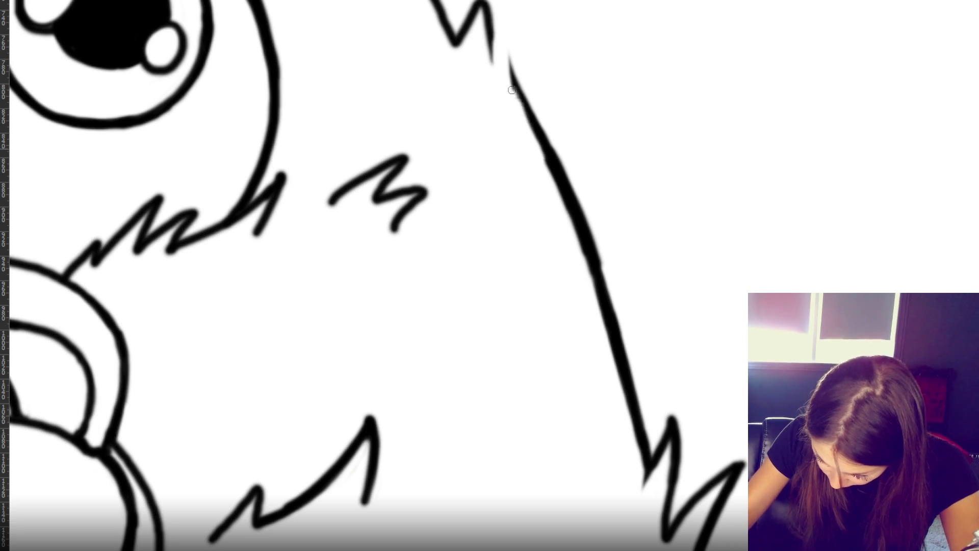
drag(493, 26, 552, 173)
drag(496, 30, 505, 71)
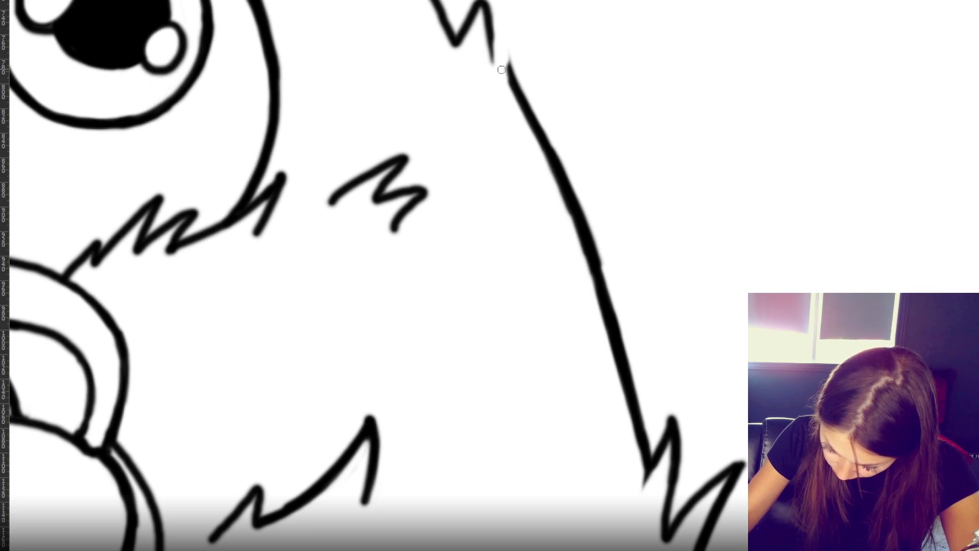
mouse_move(548, 177)
mouse_down()
mouse_move(609, 333)
mouse_move(608, 362)
mouse_up()
drag(547, 167, 588, 286)
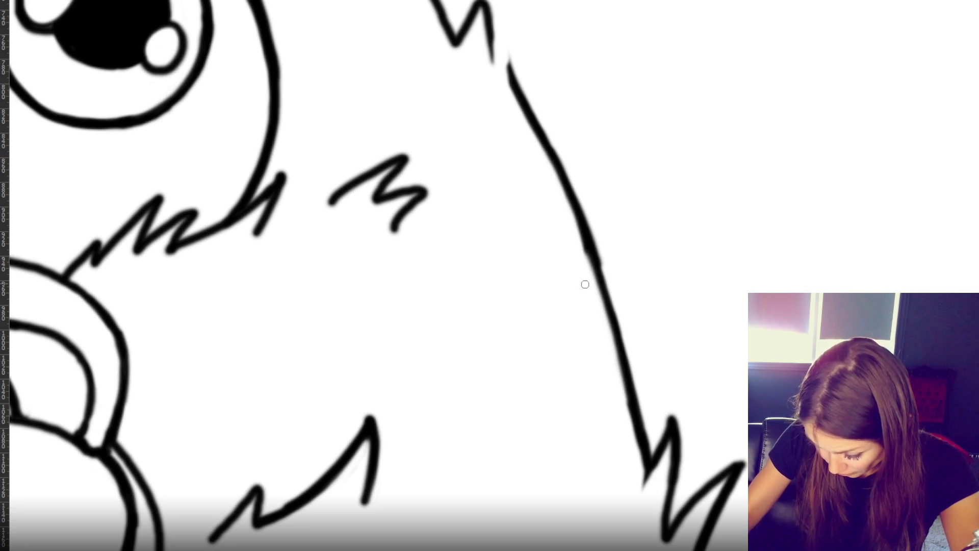
mouse_move(527, 107)
mouse_down()
mouse_move(590, 255)
mouse_move(647, 449)
mouse_up()
- Add a short fur stroke to the spike at the top of the outline
drag(500, 52, 515, 94)
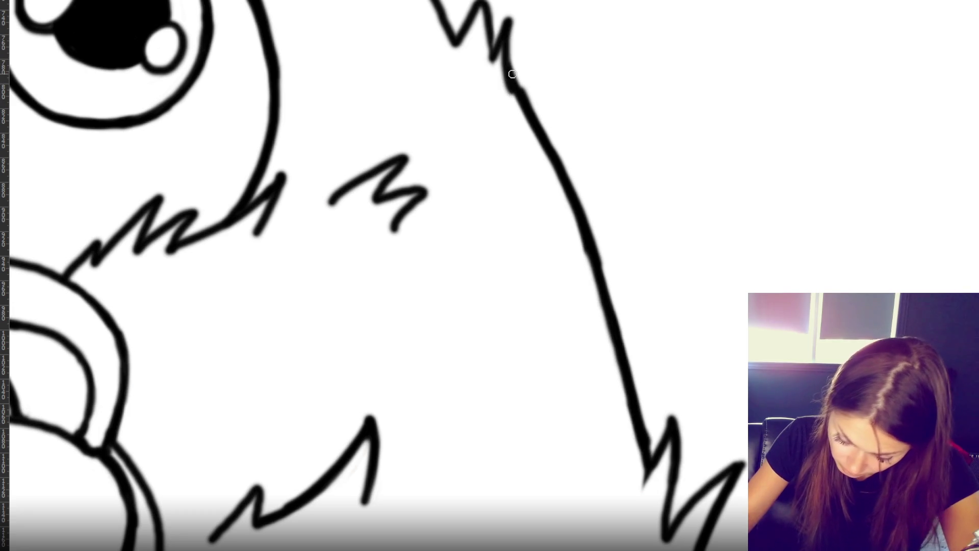
key(ctrl+z)
mouse_move(492, 56)
mouse_down()
mouse_move(504, 39)
mouse_move(518, 94)
mouse_up()
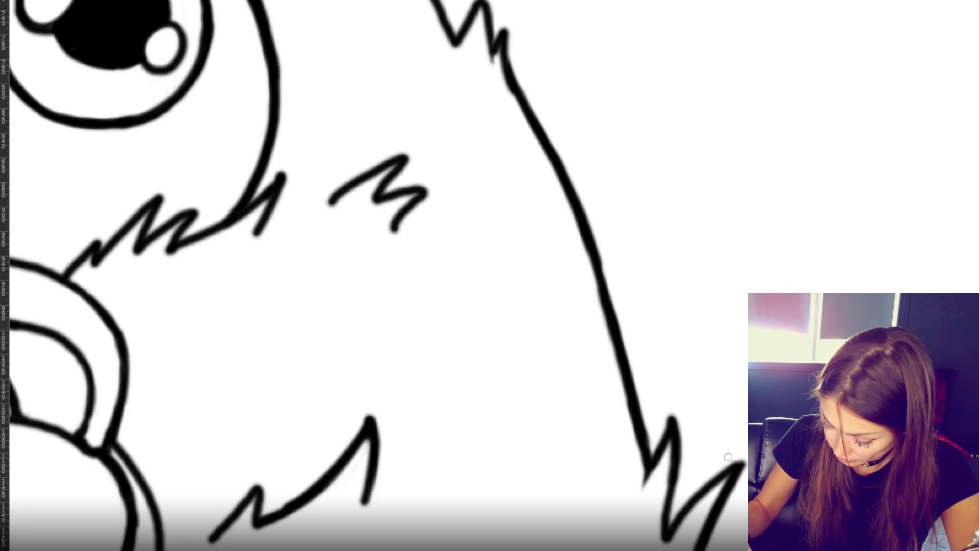
mouse_move(733, 371)
mouse_down()
mouse_move(616, 186)
mouse_move(640, 260)
mouse_up()
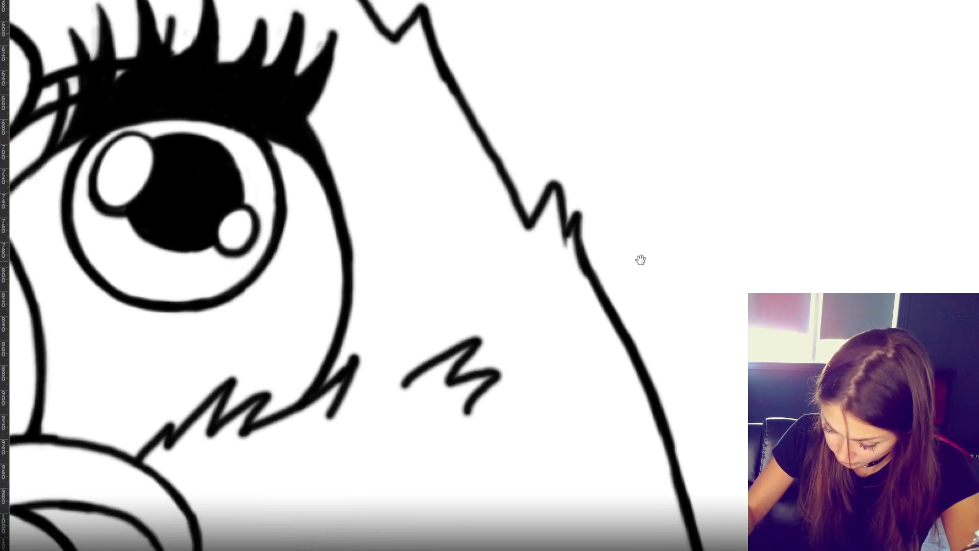
- Redraw the right hair spike taller and re-ink its left edge more thinly
drag(554, 170, 560, 220)
key(ctrl+z)
drag(552, 162, 567, 236)
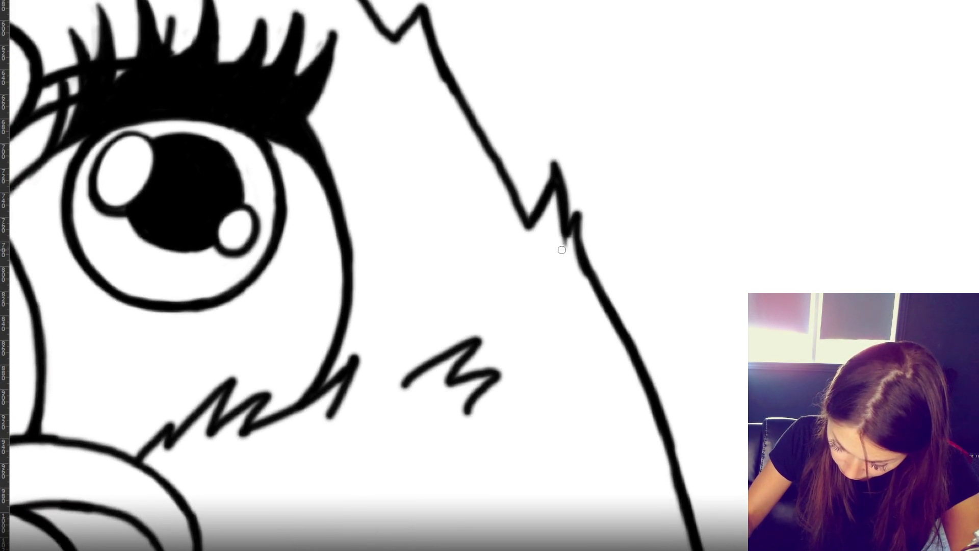
drag(553, 156, 533, 214)
drag(549, 181, 524, 219)
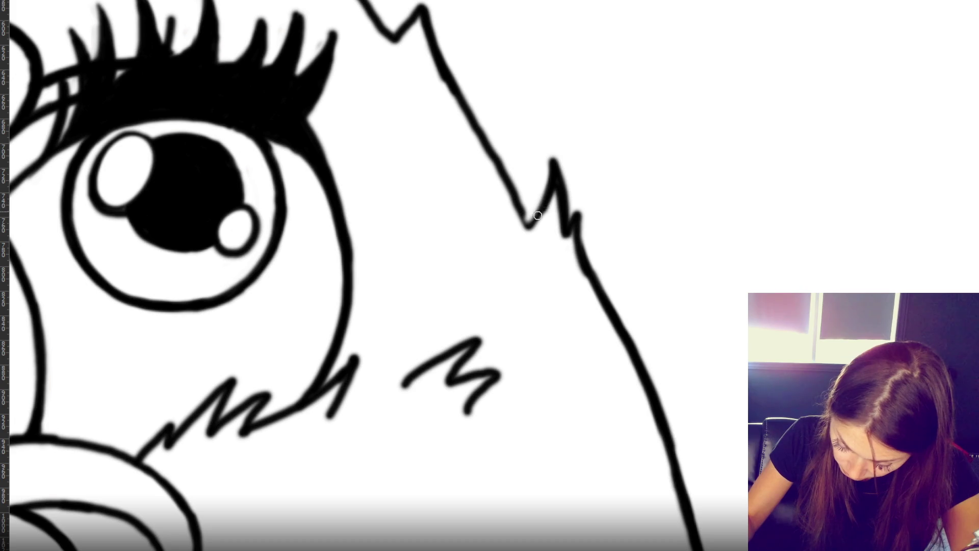
drag(438, 59, 531, 230)
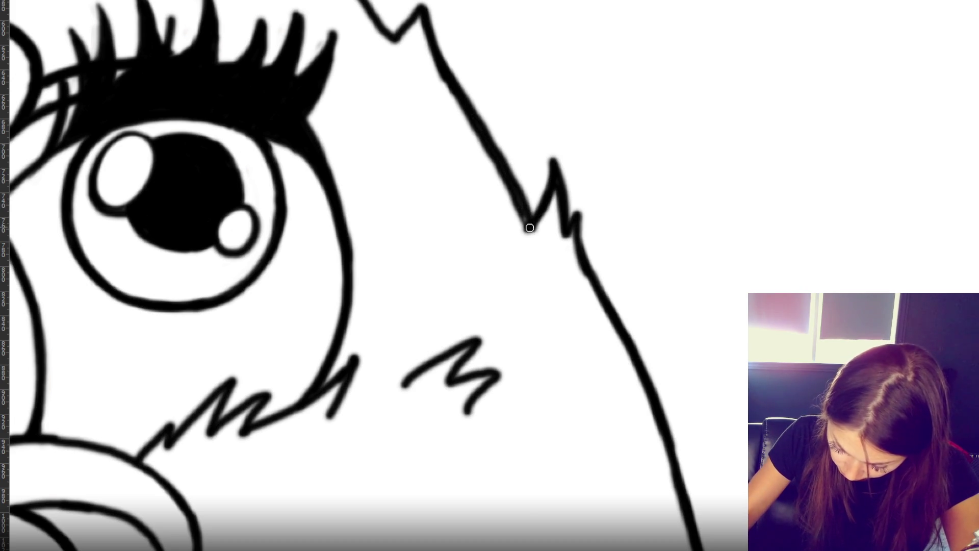
drag(433, 83, 530, 232)
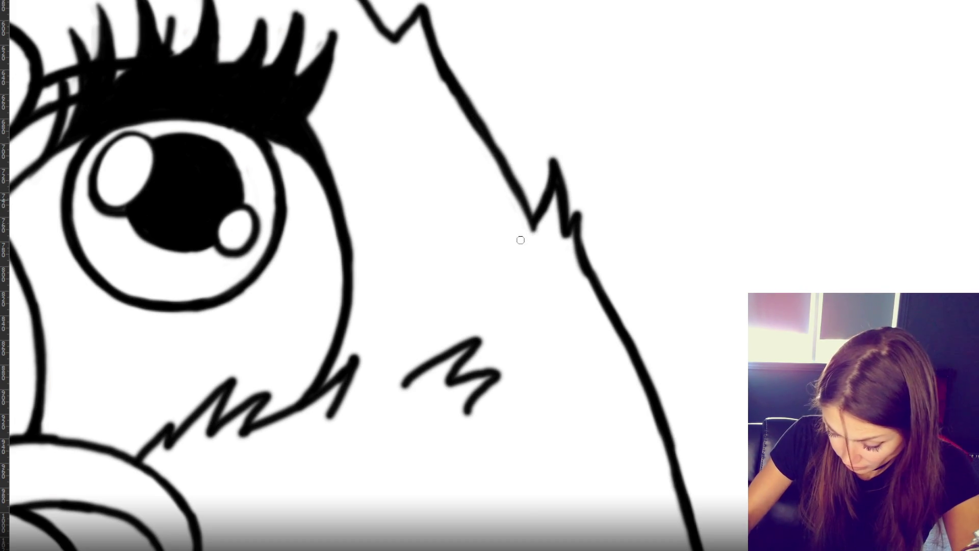
- Re-ink the spike's outer edge and redraw the lower right fur outline as a smooth line
mouse_move(585, 207)
mouse_down()
mouse_move(588, 270)
mouse_move(664, 430)
mouse_up()
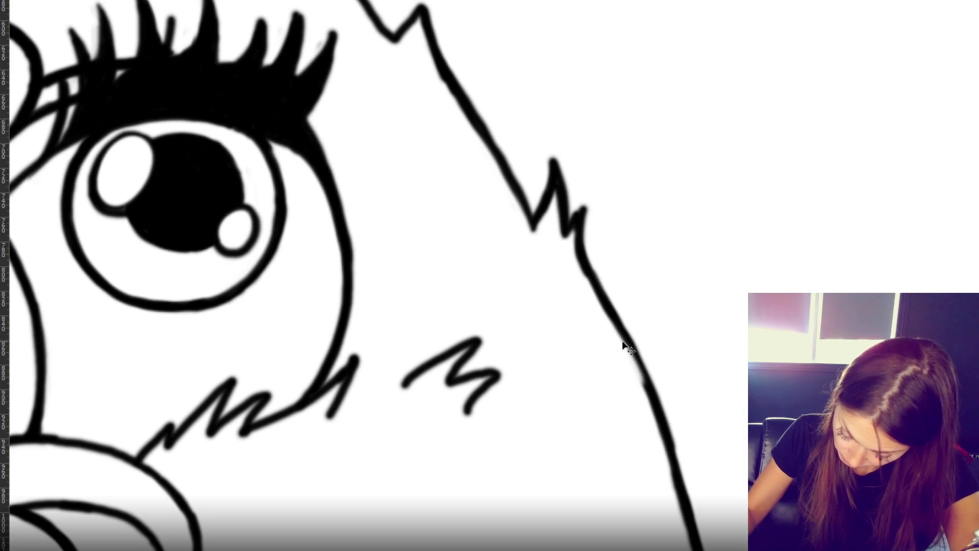
drag(606, 317, 682, 471)
key(ctrl+z)
drag(610, 316, 691, 525)
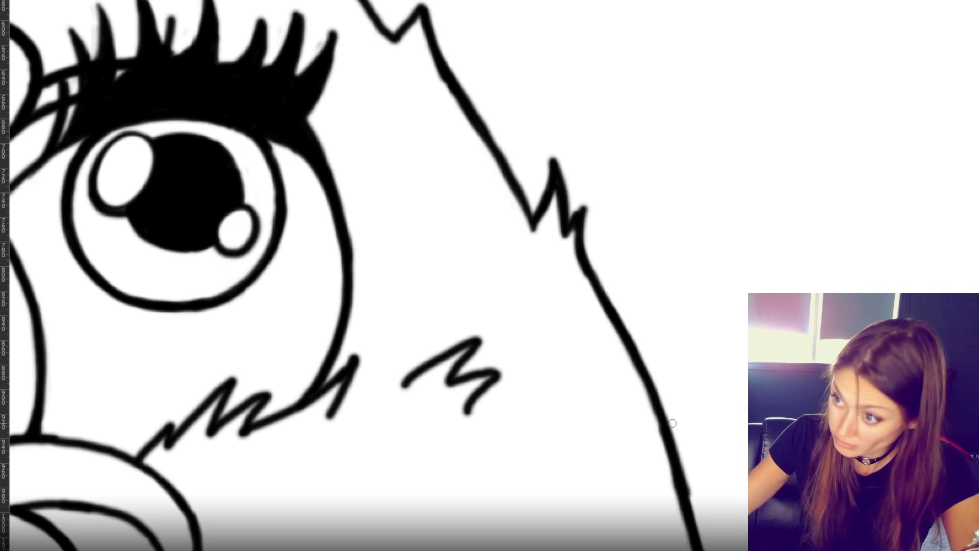
scroll(668, 423, down, 5)
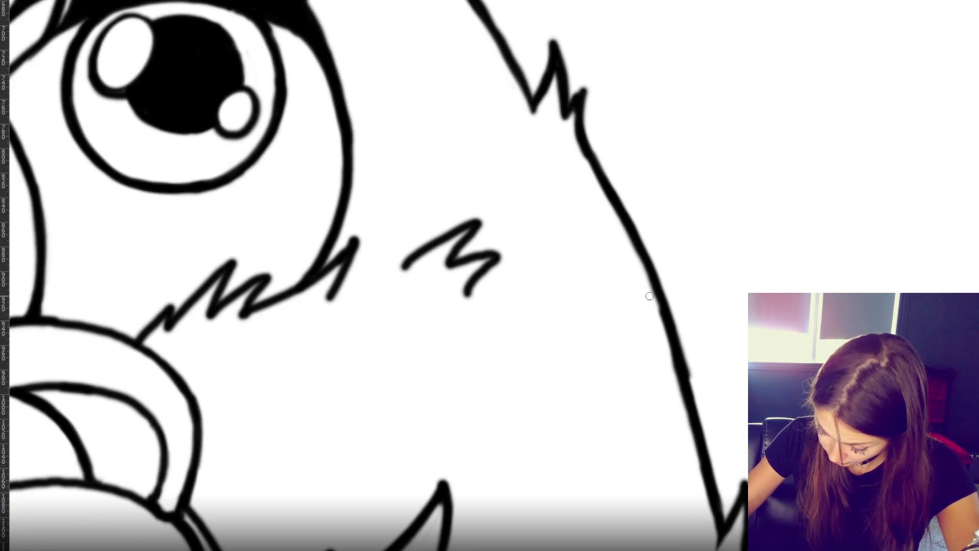
key(ctrl+z)
key(ctrl+z)
drag(676, 346, 722, 512)
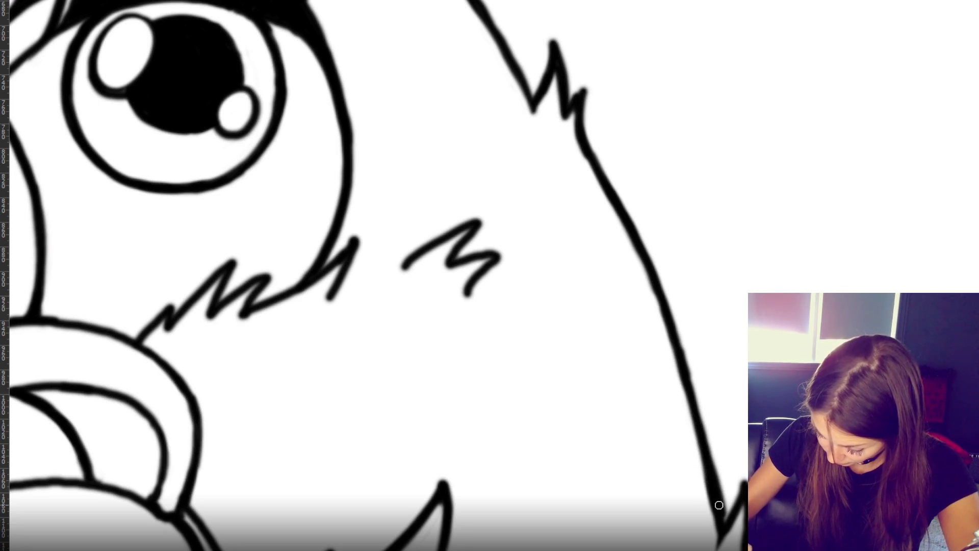
key(ctrl+z)
mouse_move(677, 346)
mouse_down()
mouse_move(706, 436)
mouse_move(717, 524)
mouse_up()
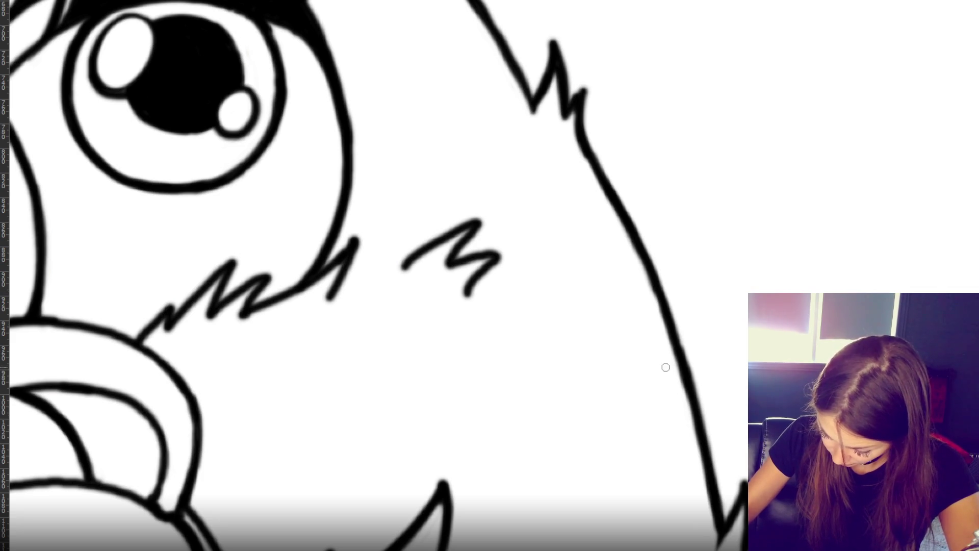
- Redraw the right fur outline darker and cleaner, and reshape the cheek fur stroke's tip
drag(639, 283, 680, 380)
drag(638, 247, 693, 430)
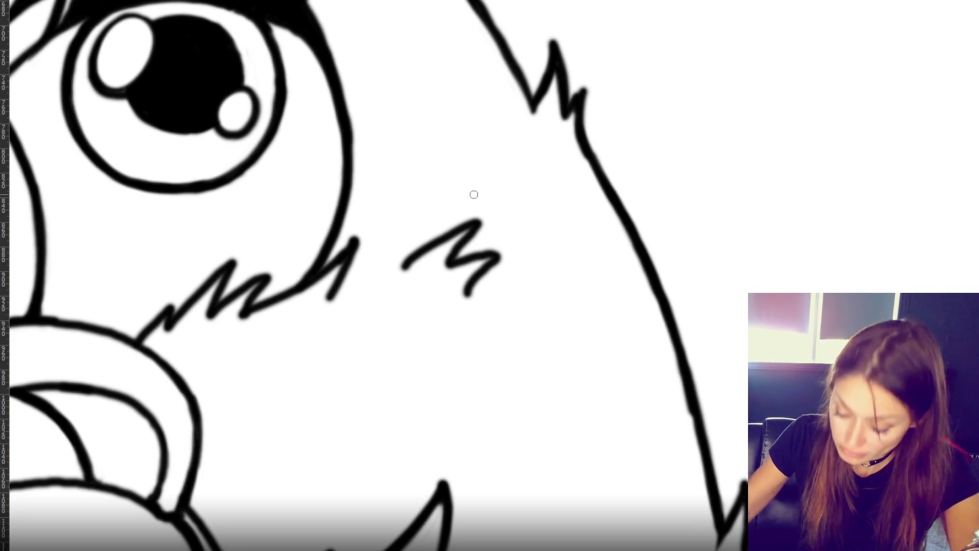
drag(418, 265, 400, 274)
key(ctrl+z)
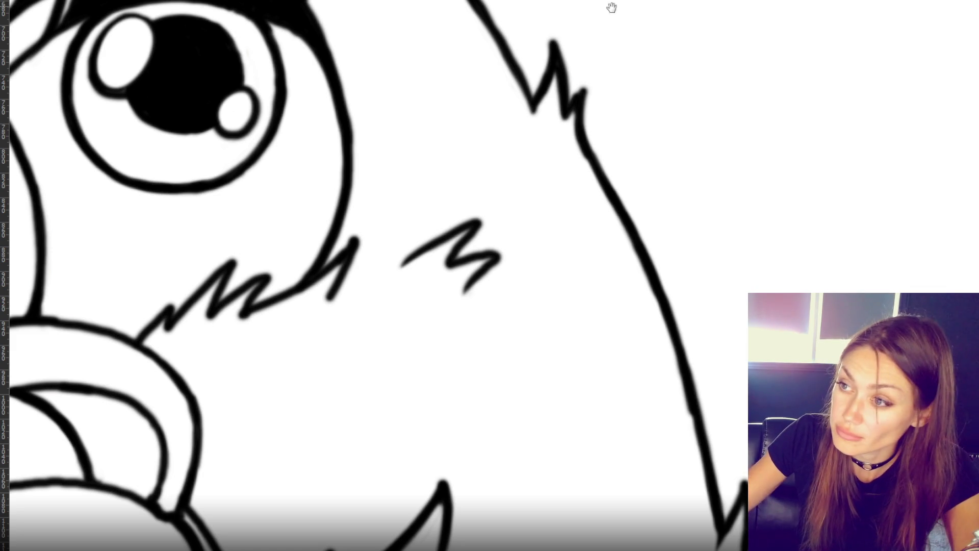
drag(436, 191, 499, 422)
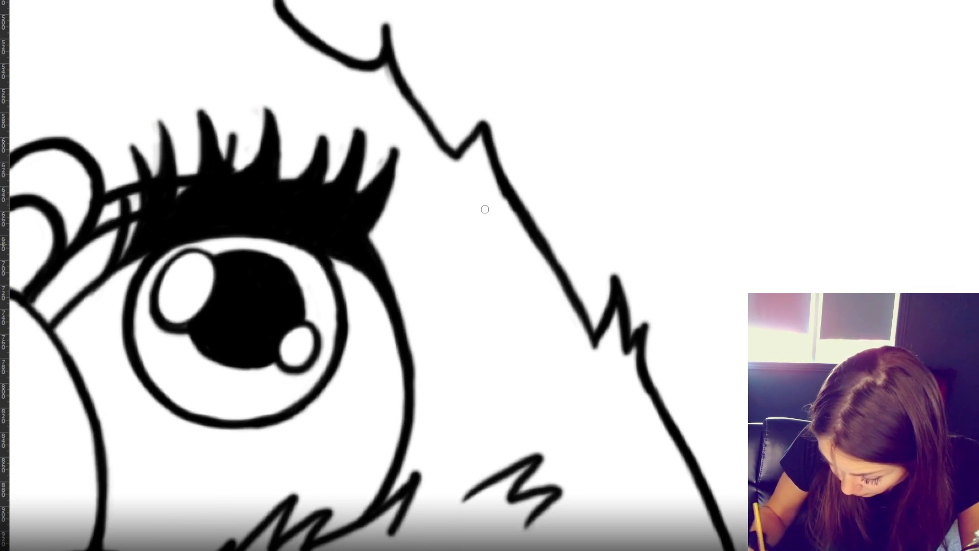
- Erase the rough hair outline above the left eye and re-ink it cleanly
drag(501, 162, 578, 271)
drag(459, 52, 527, 137)
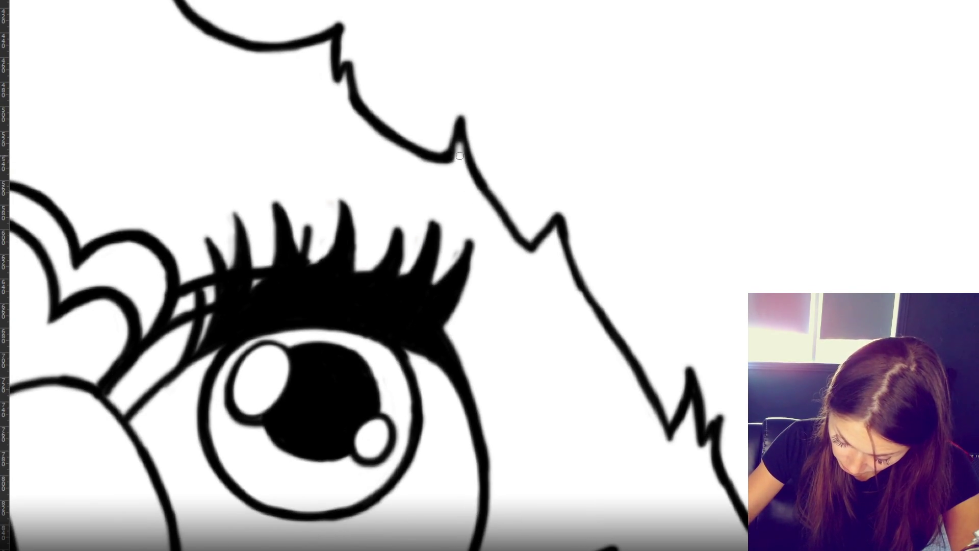
drag(452, 120, 474, 175)
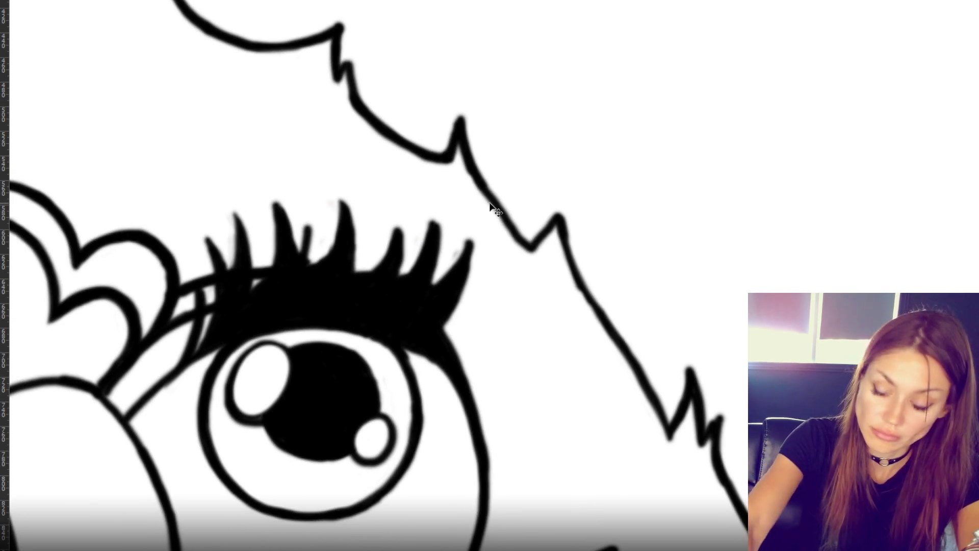
- Ink across the gap in the top fur outline to make it continuous
key(ctrl+minus)
key(ctrl+minus)
key(ctrl+minus)
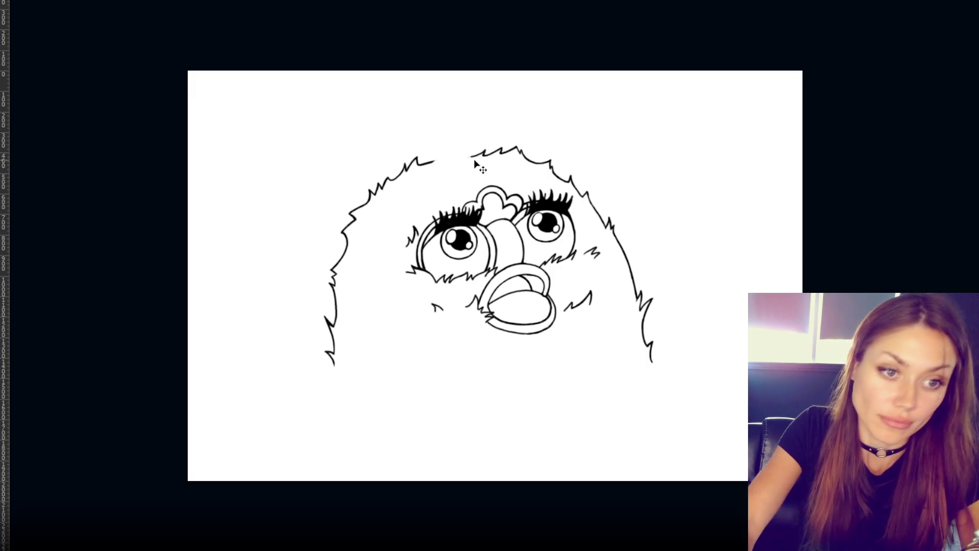
key(ctrl+plus)
key(ctrl+plus)
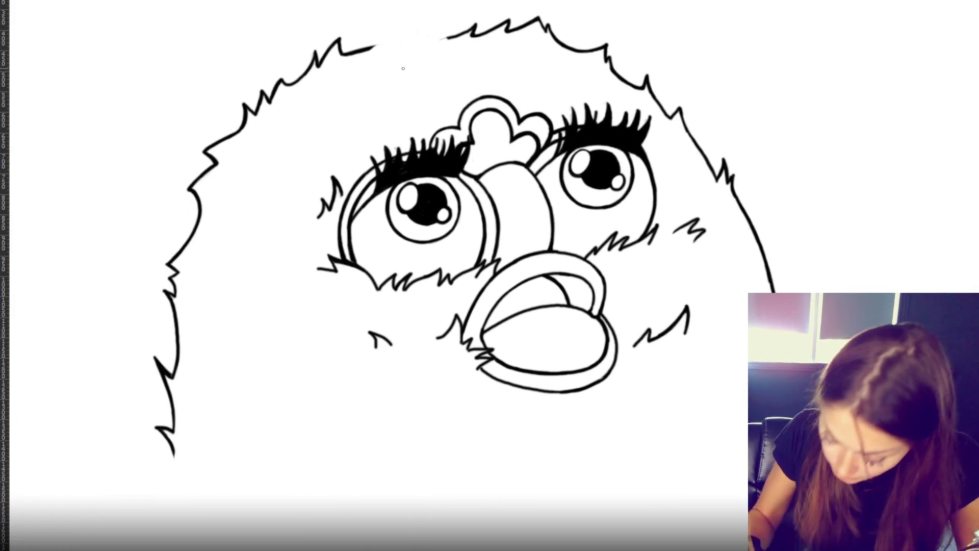
mouse_move(372, 49)
mouse_down()
mouse_move(403, 29)
mouse_move(450, 23)
mouse_up()
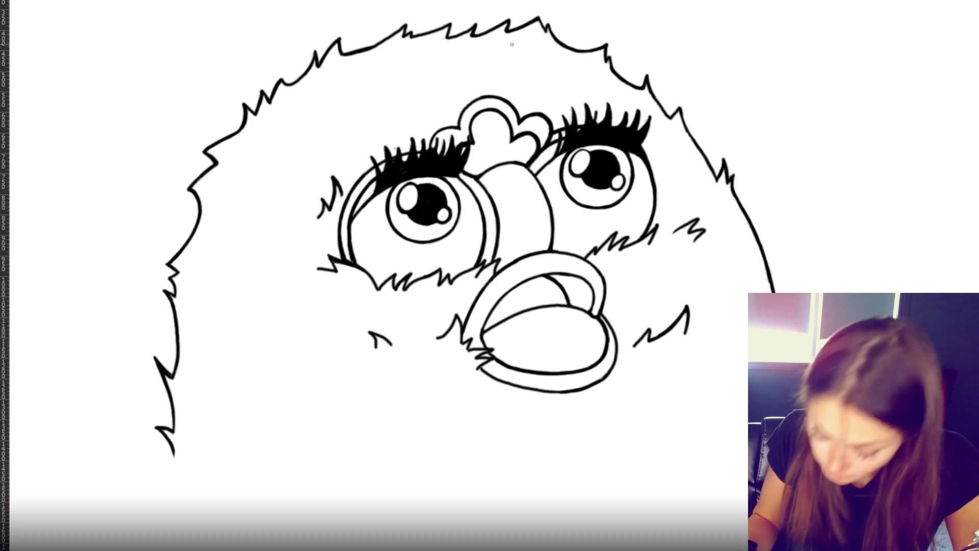
- Zoom in on the heart and erase the stray line bits beside the right eyelid
key(v)
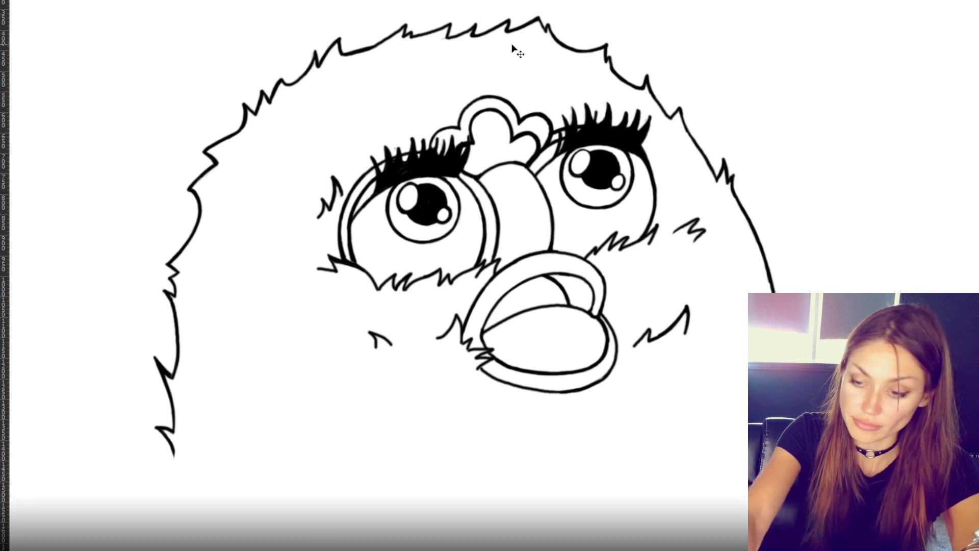
key(ctrl+minus)
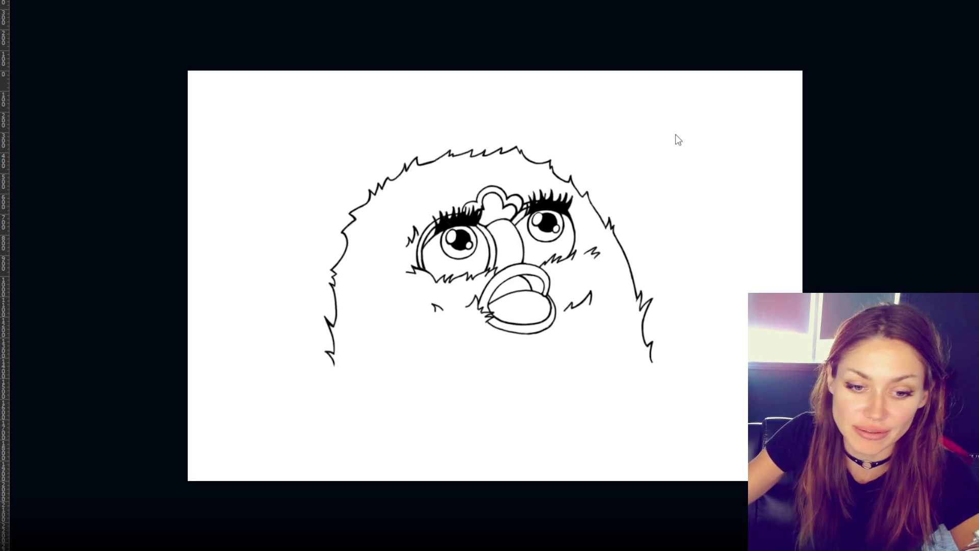
key(ctrl+plus)
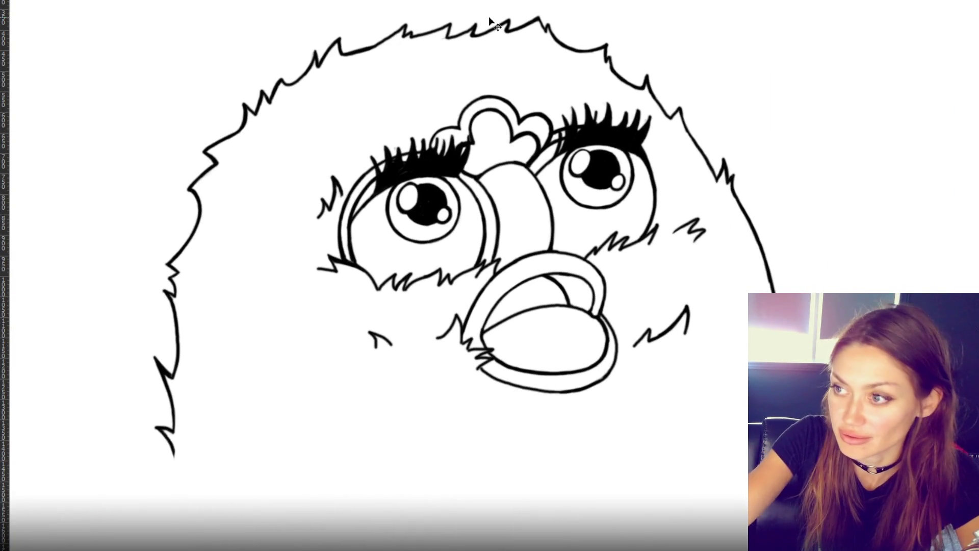
key(ctrl+plus)
key(ctrl+plus)
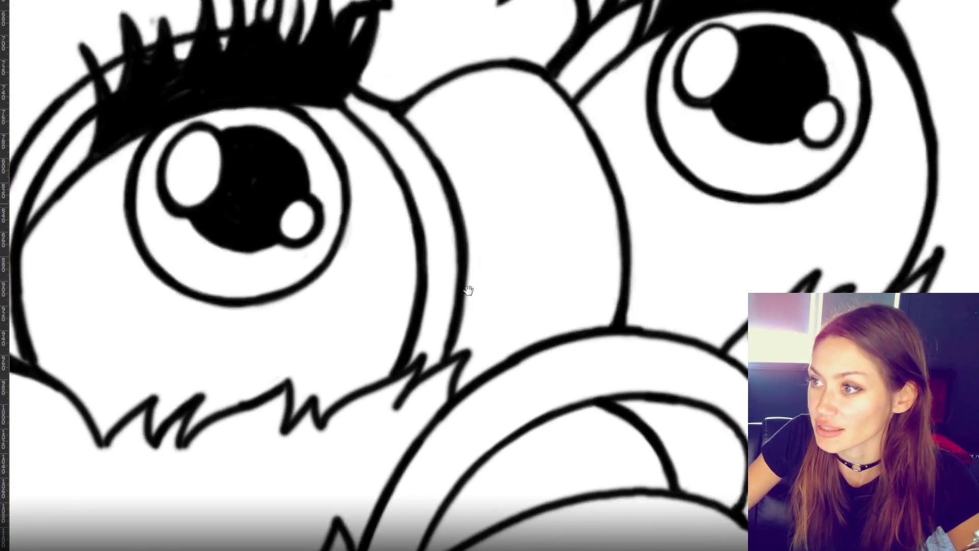
drag(468, 290, 437, 448)
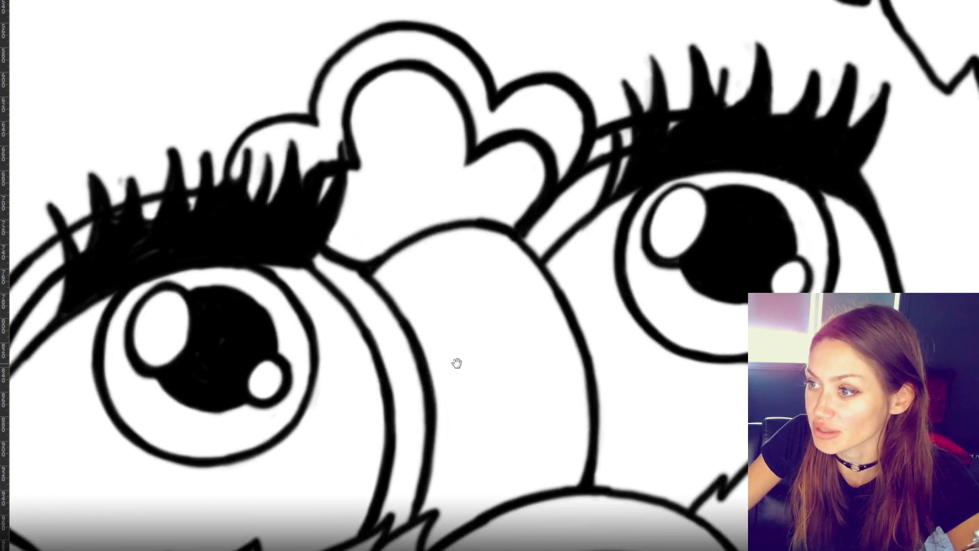
mouse_move(567, 166)
mouse_down()
mouse_move(561, 188)
mouse_move(588, 151)
mouse_move(566, 171)
mouse_up()
key(ctrl+0)
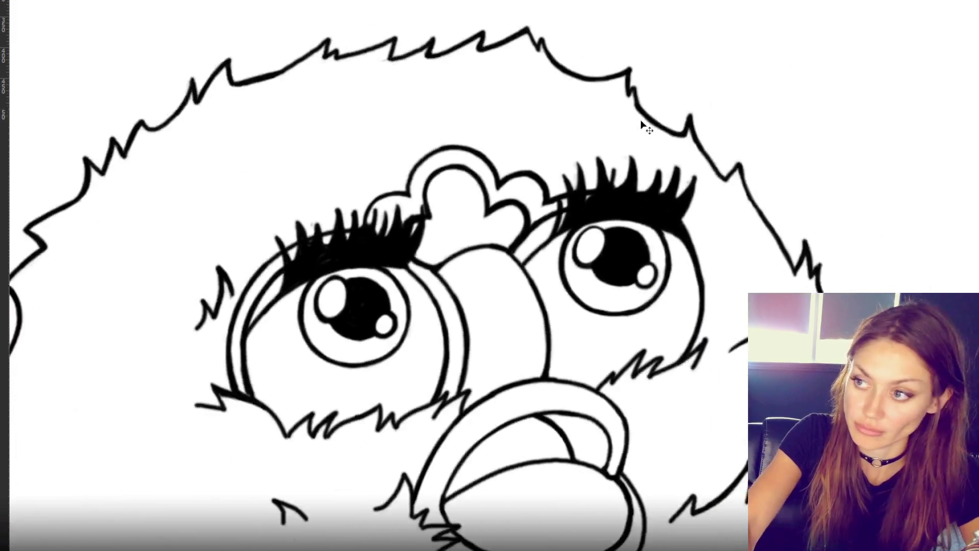
key(ctrl+minus)
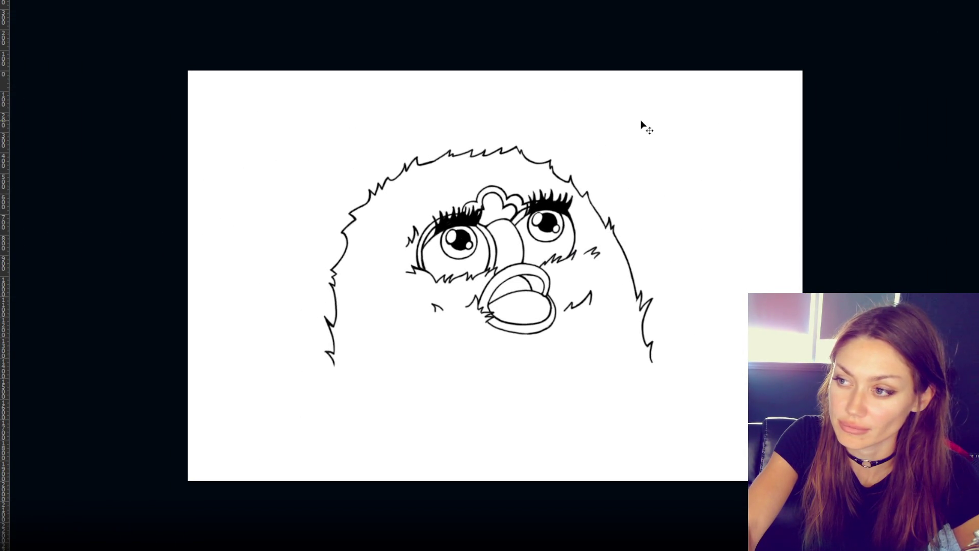
key(ctrl+plus)
key(ctrl+plus)
key(ctrl+plus)
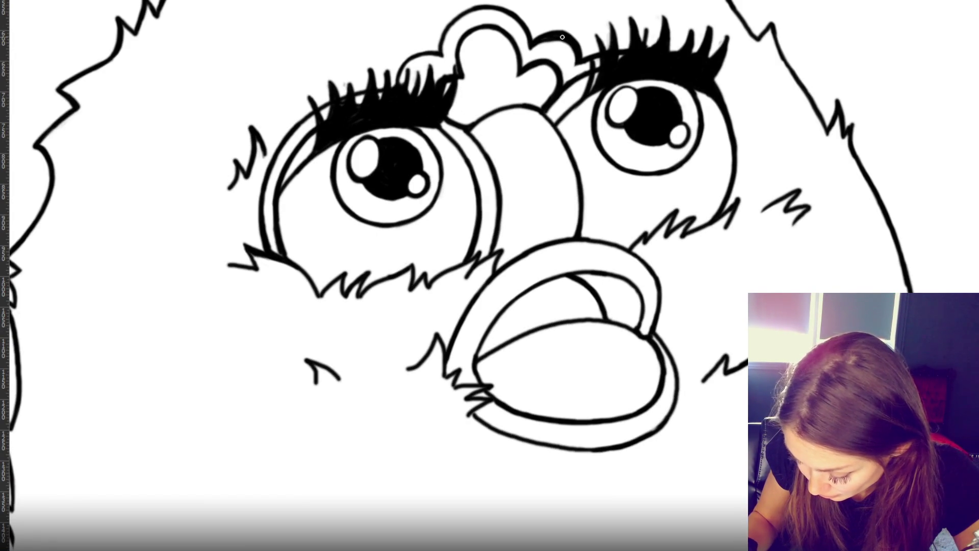
- Thicken the heart's right lobe outline and darken the right eye's lashes
mouse_move(535, 45)
mouse_down()
mouse_move(578, 55)
mouse_move(549, 29)
mouse_move(574, 38)
mouse_move(582, 56)
mouse_move(556, 32)
mouse_move(534, 39)
mouse_move(571, 39)
mouse_move(576, 62)
mouse_up()
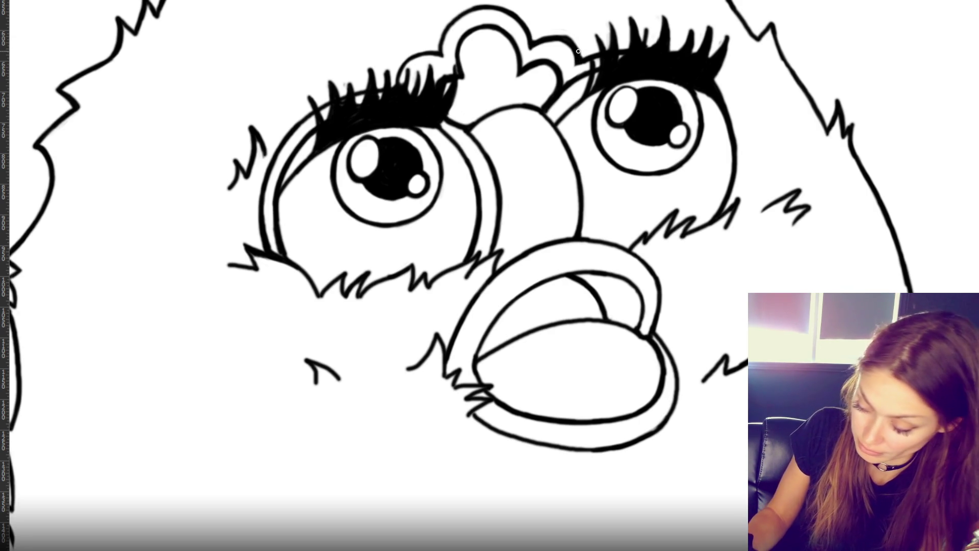
mouse_move(646, 28)
mouse_down()
mouse_move(644, 55)
mouse_move(648, 26)
mouse_move(648, 47)
mouse_move(677, 60)
mouse_up()
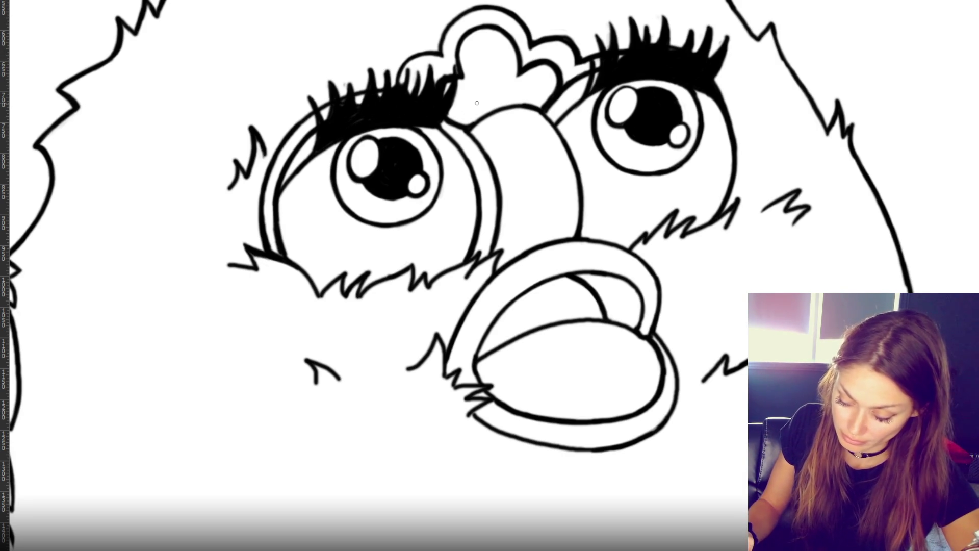
key(ctrl+0)
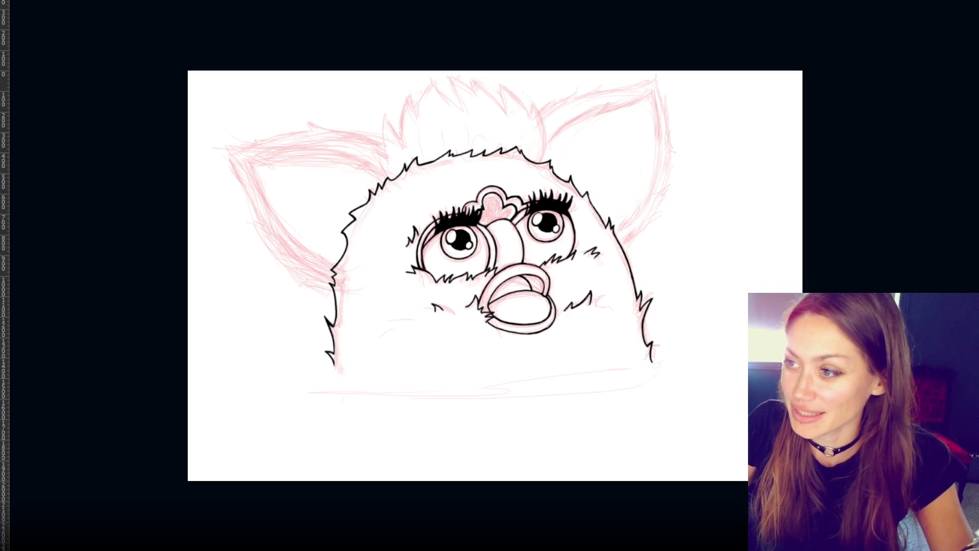
- Zoom in on the pink sketch of the top hair tuft above the crown
key(ctrl+plus)
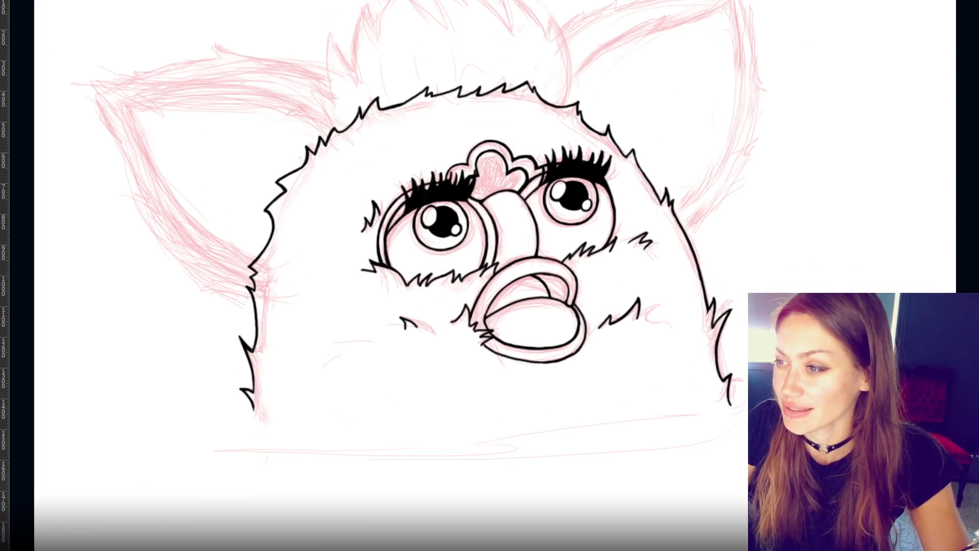
drag(498, 84, 470, 211)
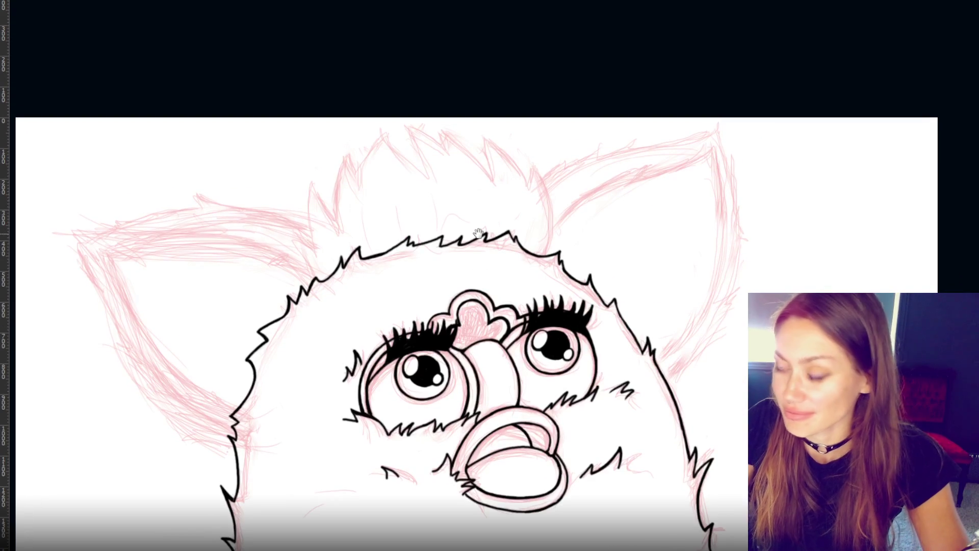
key(ctrl+plus)
key(ctrl+plus)
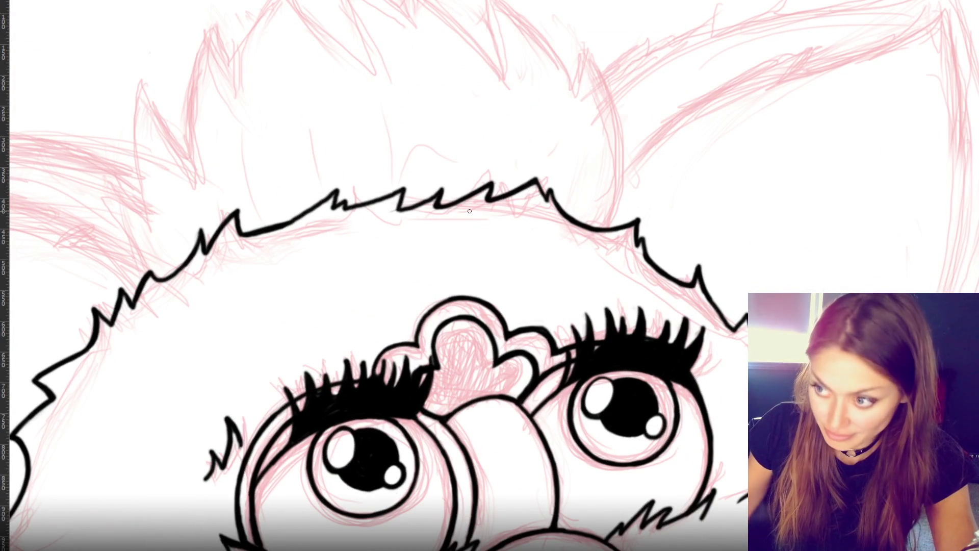
scroll(469, 211, up, 5)
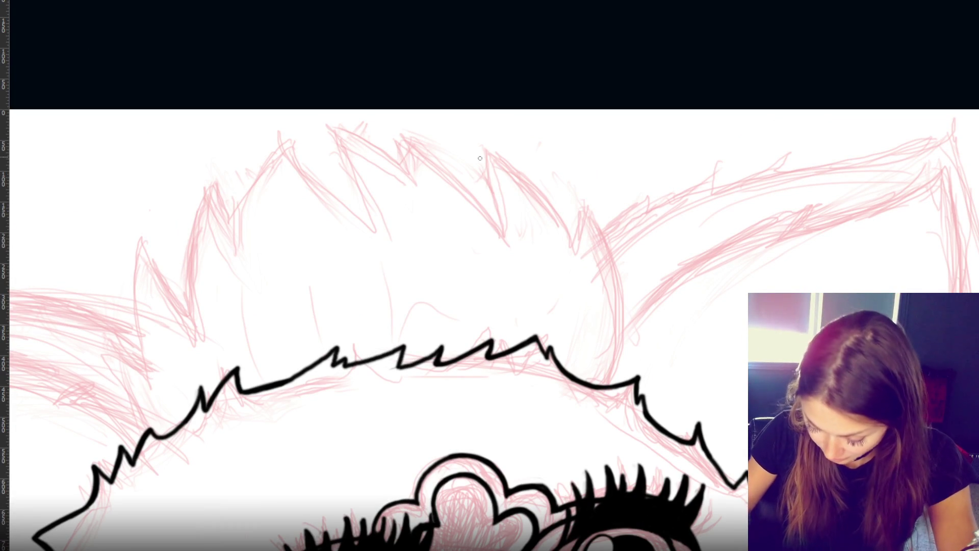
- Ink the right tuft spikes over the sketch, including the V tip and hooked spike
drag(482, 144, 485, 209)
mouse_move(482, 145)
mouse_down()
mouse_move(564, 228)
mouse_move(568, 247)
mouse_up()
key(ctrl+z)
mouse_move(482, 145)
mouse_down()
mouse_move(559, 219)
mouse_move(572, 251)
mouse_move(583, 208)
mouse_move(615, 335)
mouse_up()
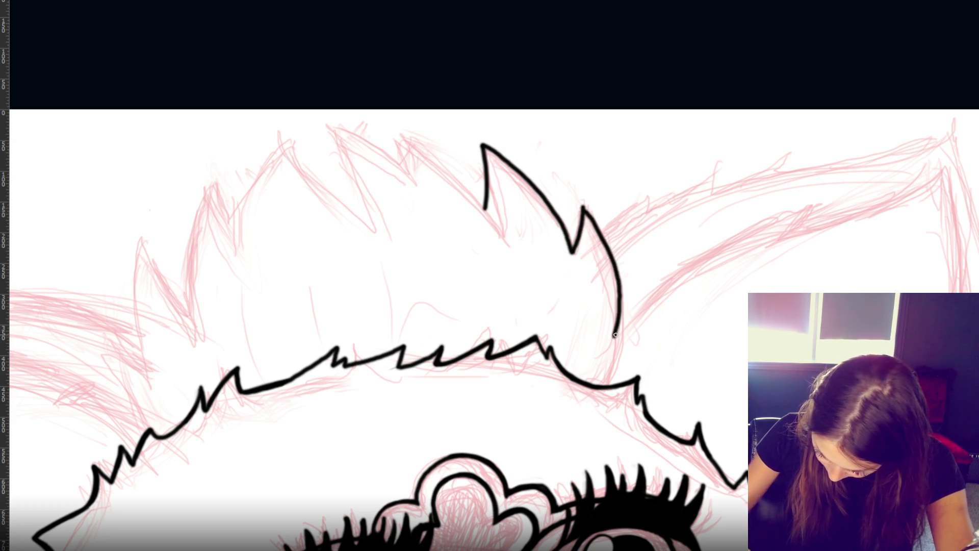
key(ctrl+z)
mouse_move(584, 209)
mouse_down()
mouse_move(623, 295)
mouse_move(653, 269)
mouse_move(602, 389)
mouse_up()
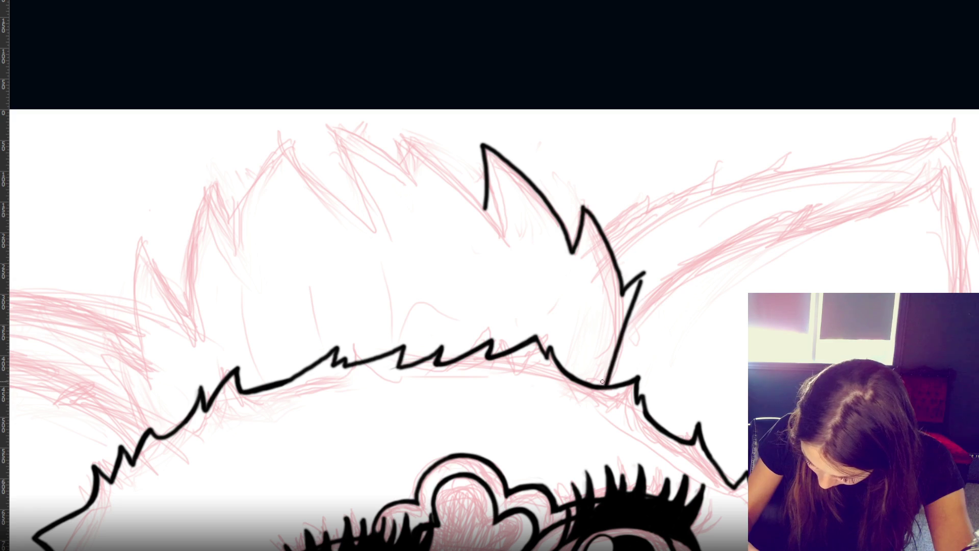
key(ctrl+z)
drag(644, 272, 602, 392)
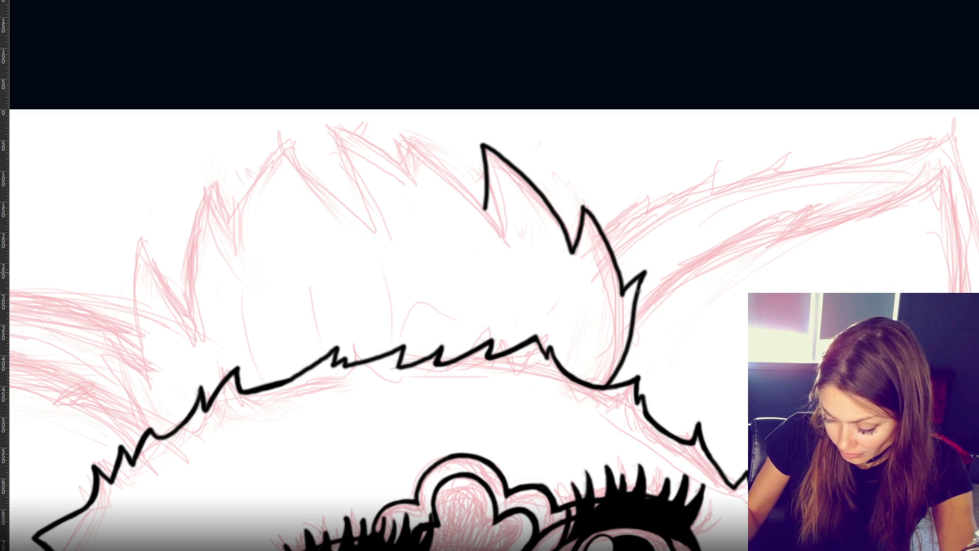
drag(648, 270, 636, 309)
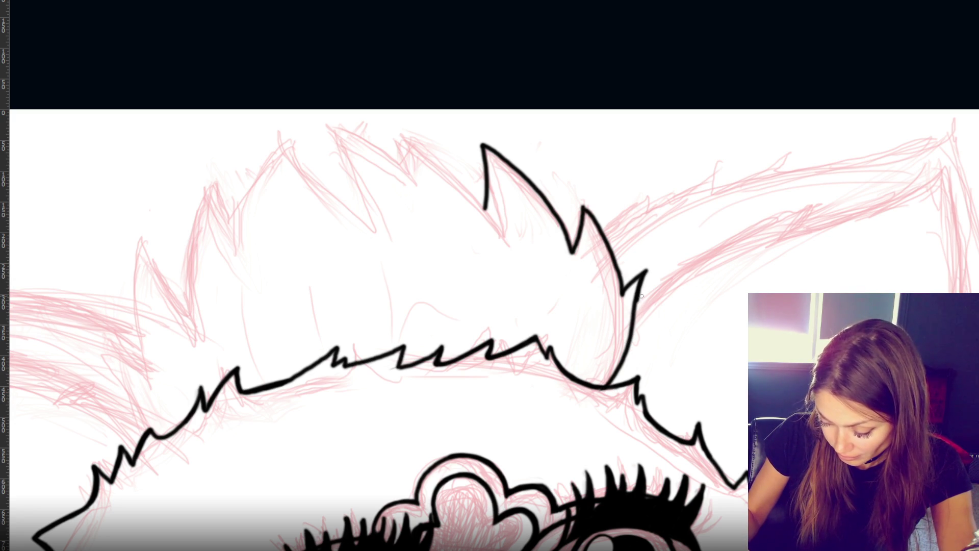
mouse_move(580, 203)
mouse_down()
mouse_move(577, 225)
mouse_move(581, 200)
mouse_up()
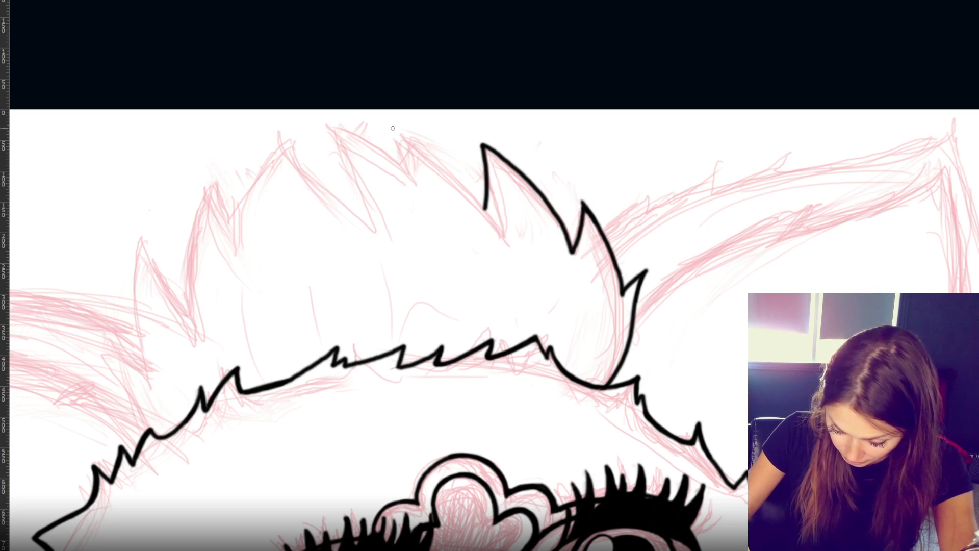
- Ink the curved top-left tuft spike with its long edge and extended tip
drag(400, 136, 479, 203)
drag(401, 137, 409, 171)
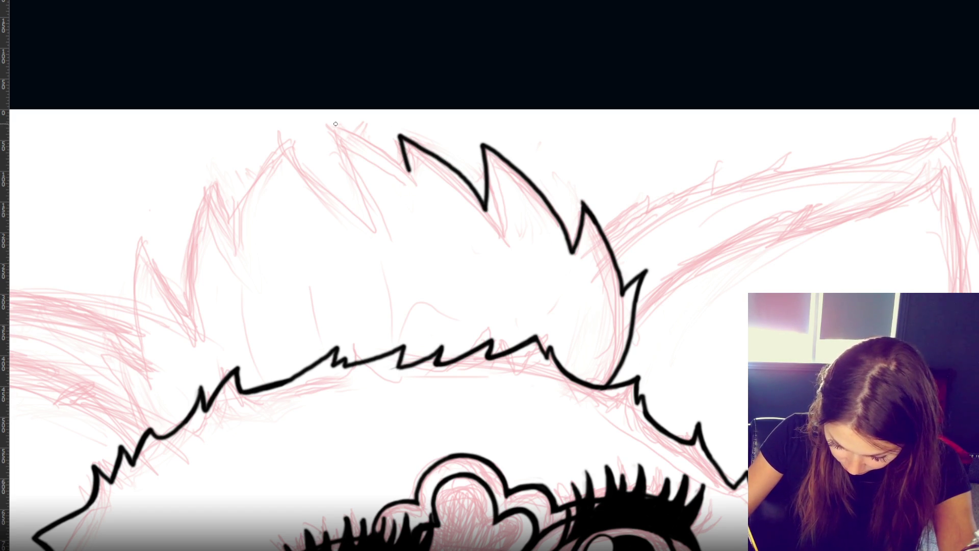
drag(336, 124, 413, 172)
drag(332, 127, 377, 219)
key(ctrl+z)
key(ctrl+z)
mouse_move(330, 127)
mouse_down()
mouse_move(357, 168)
mouse_move(377, 226)
mouse_move(339, 142)
mouse_move(370, 226)
mouse_up()
key(ctrl+z)
key(ctrl+z)
drag(324, 125, 379, 231)
mouse_move(323, 124)
mouse_down()
mouse_move(314, 124)
mouse_move(357, 182)
mouse_up()
- Ink the further spikes along the tuft's left side and clear a stray inner line
drag(288, 136, 376, 228)
drag(288, 137, 241, 253)
mouse_move(188, 280)
mouse_down()
mouse_move(219, 188)
mouse_move(231, 241)
mouse_up()
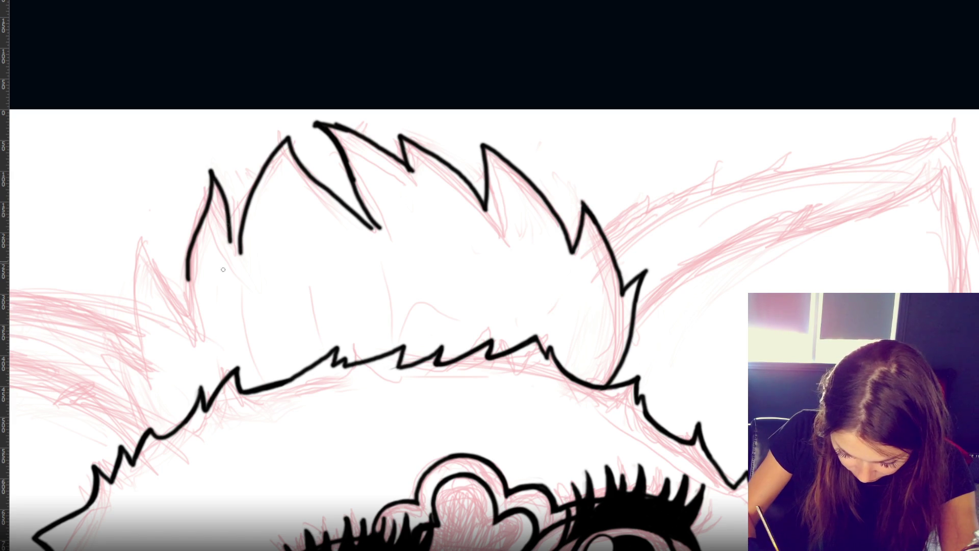
drag(229, 202, 239, 246)
mouse_move(225, 205)
mouse_down()
mouse_move(239, 256)
mouse_move(235, 193)
mouse_move(244, 253)
mouse_up()
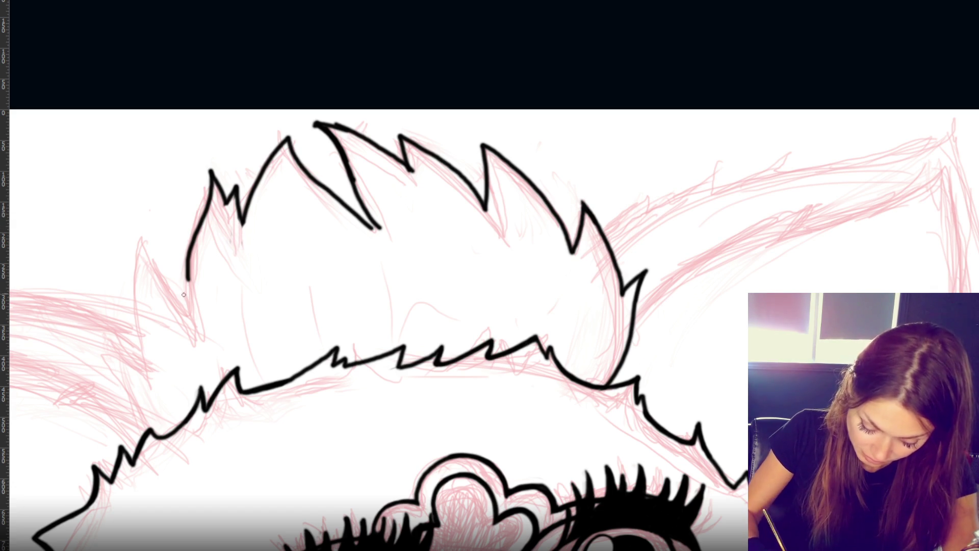
- Ink the long leftmost hair edge down the tuft's lower left
mouse_move(174, 260)
mouse_down()
mouse_move(190, 281)
mouse_move(192, 326)
mouse_up()
key(ctrl+z)
drag(149, 232, 186, 322)
drag(148, 233, 149, 431)
key(ctrl+z)
mouse_move(98, 349)
mouse_down()
mouse_move(120, 374)
mouse_move(149, 449)
mouse_up()
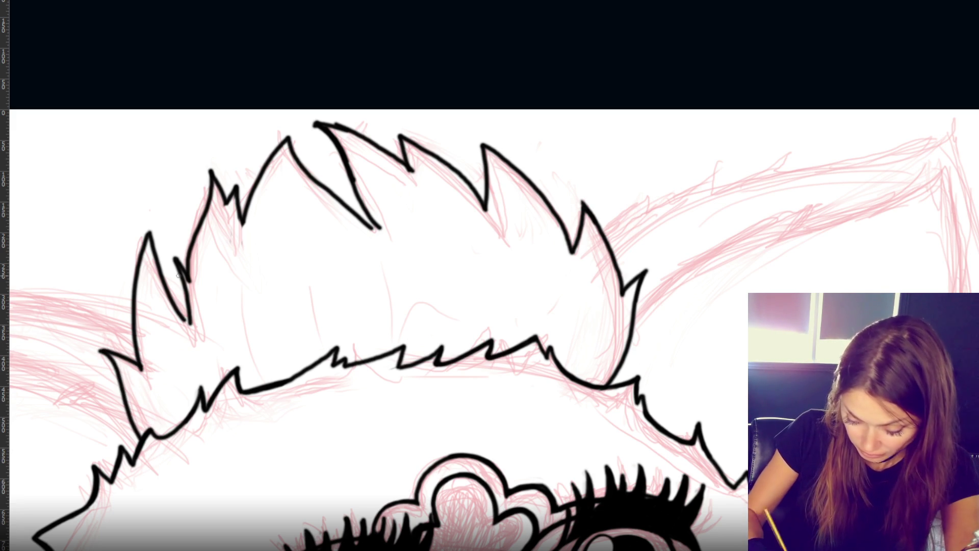
key(ctrl+minus)
key(ctrl+minus)
key(ctrl+minus)
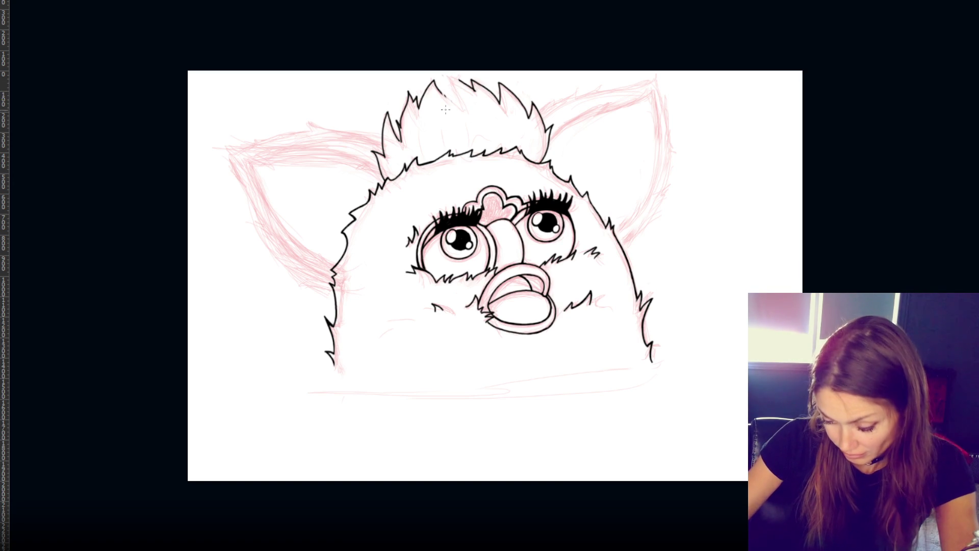
- Add short inner spike lines across the tuft's left, central and right spikes
drag(441, 91, 456, 114)
drag(459, 79, 456, 118)
drag(499, 84, 497, 122)
mouse_move(484, 81)
mouse_down()
mouse_move(493, 116)
mouse_move(486, 80)
mouse_up()
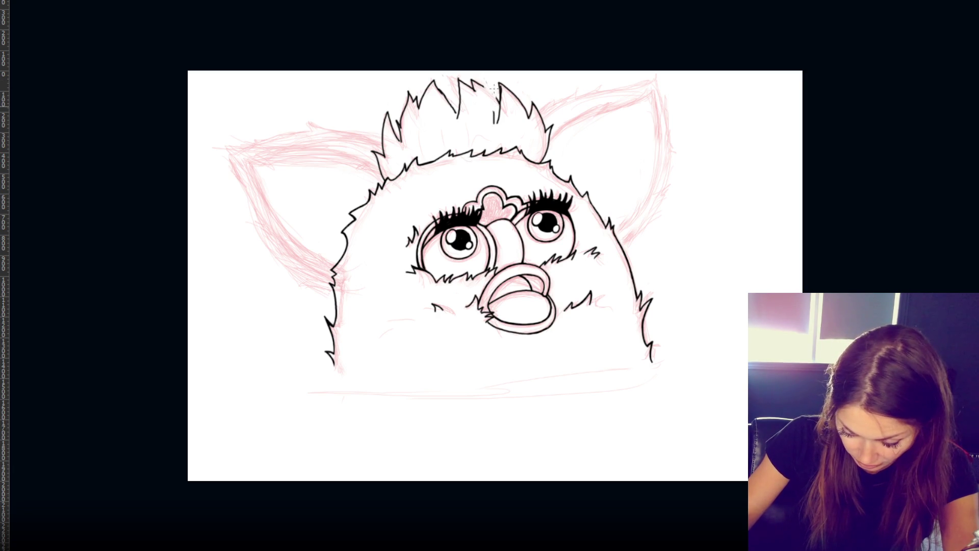
drag(486, 80, 495, 121)
drag(427, 89, 426, 126)
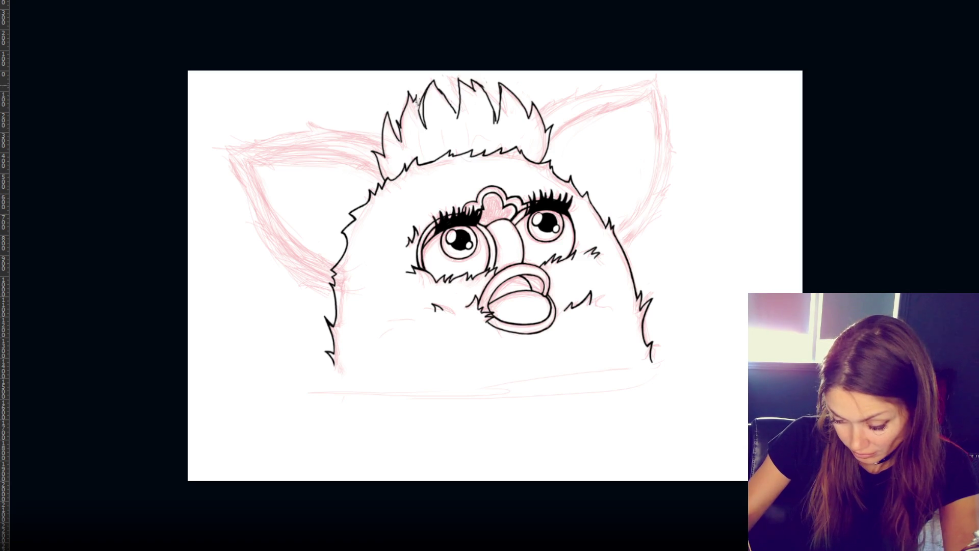
drag(417, 90, 421, 126)
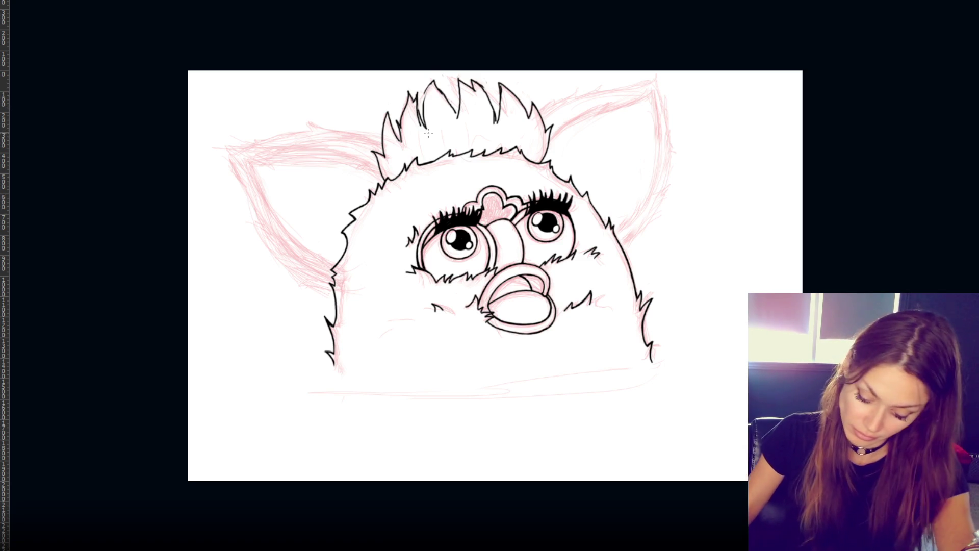
key(ctrl+plus)
key(ctrl+plus)
key(ctrl+plus)
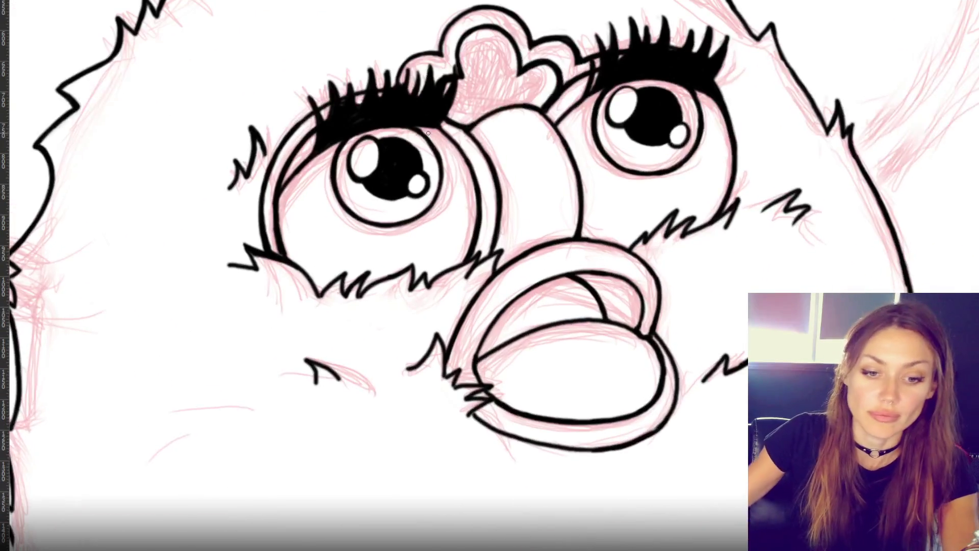
scroll(428, 132, up, 10)
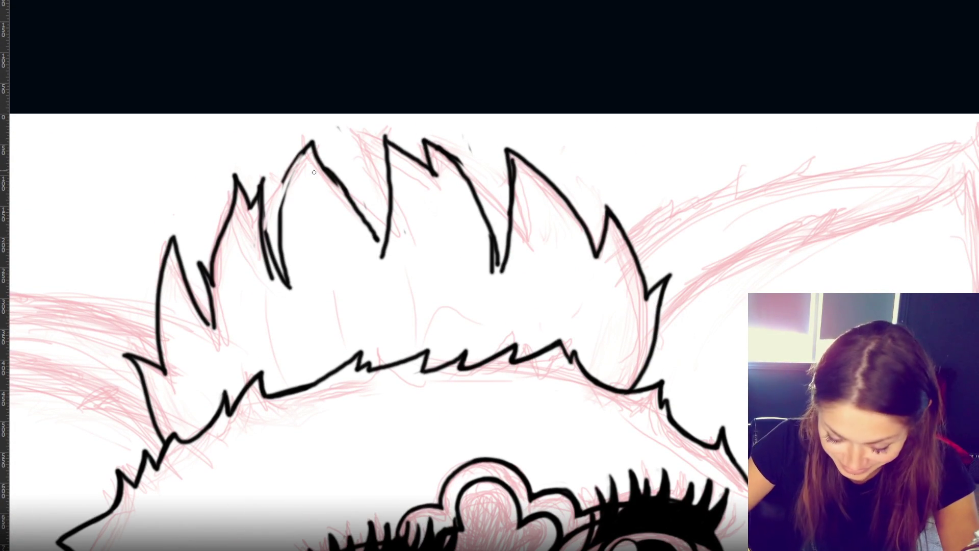
- Retrace the left tuft spike's edges, redoing overlong and overly thick strokes
drag(315, 149, 349, 199)
key(ctrl+z)
drag(312, 144, 382, 259)
drag(386, 137, 386, 259)
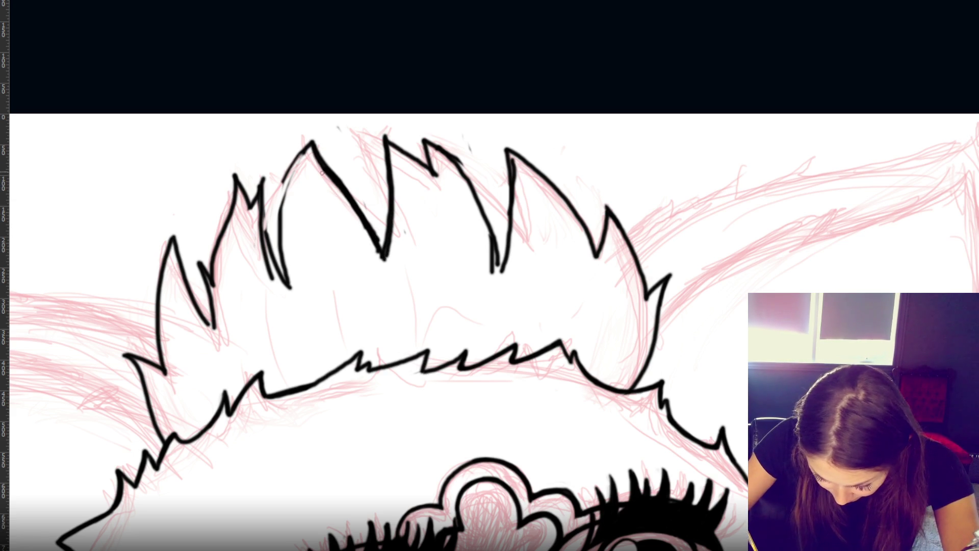
key(ctrl+z)
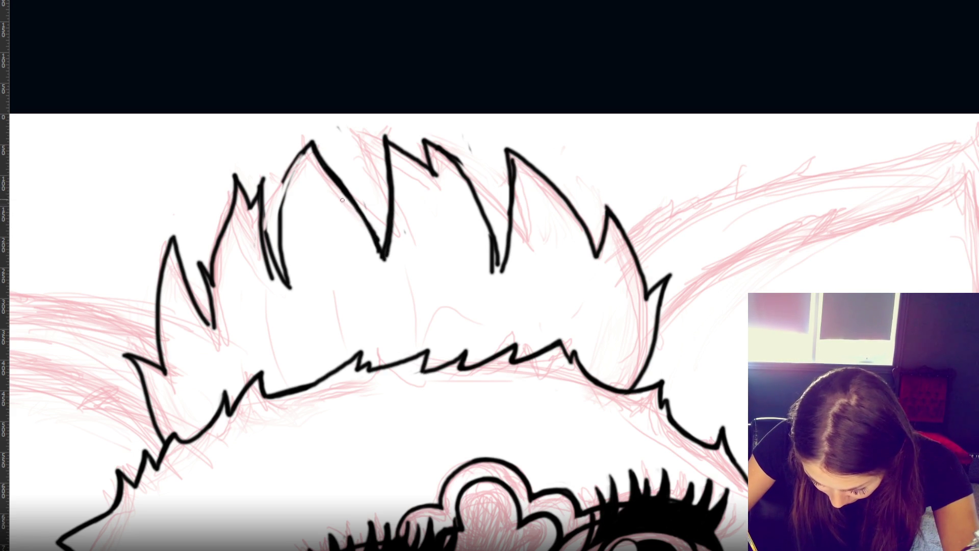
drag(345, 186, 382, 247)
key(ctrl+z)
- Re-ink the central spike's outline and extend its right edge downward
drag(384, 133, 433, 176)
mouse_move(419, 137)
mouse_down()
mouse_move(430, 169)
mouse_move(467, 175)
mouse_move(476, 191)
mouse_move(498, 273)
mouse_up()
key(ctrl+z)
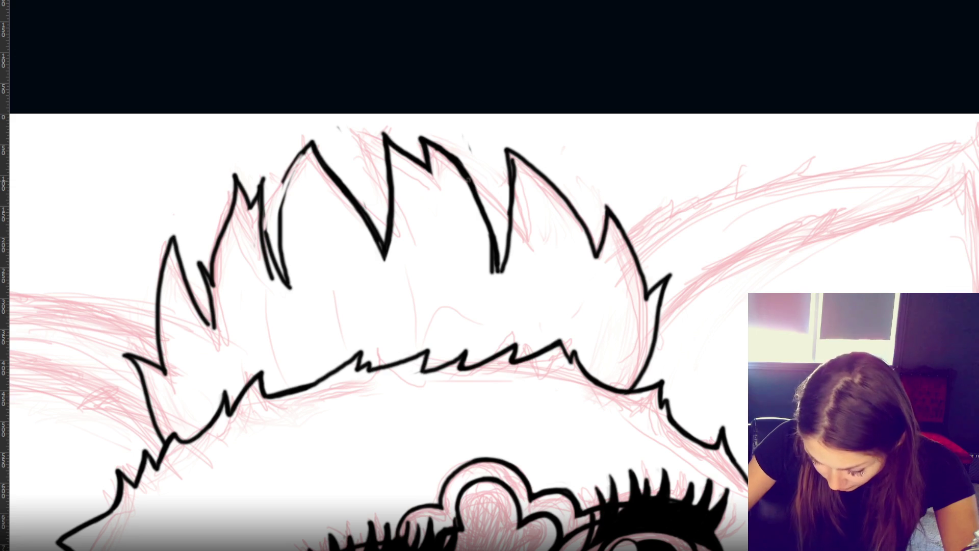
mouse_move(462, 164)
mouse_down()
mouse_move(499, 255)
mouse_move(494, 227)
mouse_move(502, 272)
mouse_up()
drag(477, 190, 503, 273)
- Erase the doubled edge lines on the central spike and redraw its edges as solid lines
drag(438, 153, 477, 201)
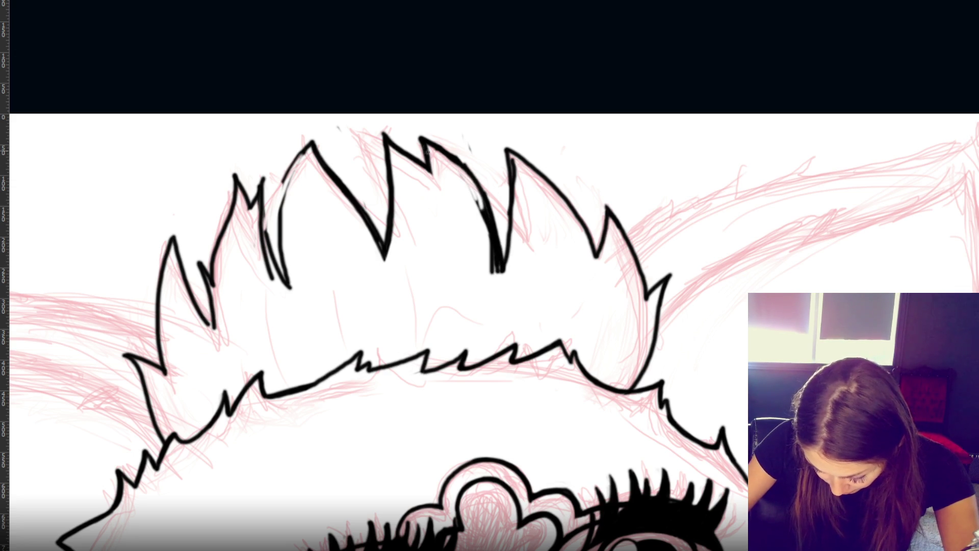
drag(453, 162, 435, 160)
mouse_move(477, 197)
mouse_down()
mouse_move(499, 274)
mouse_move(491, 274)
mouse_up()
drag(510, 234, 499, 274)
drag(512, 150, 495, 260)
drag(507, 149, 501, 265)
mouse_move(513, 156)
mouse_down()
mouse_move(511, 227)
mouse_move(515, 166)
mouse_move(513, 207)
mouse_up()
drag(511, 267, 499, 284)
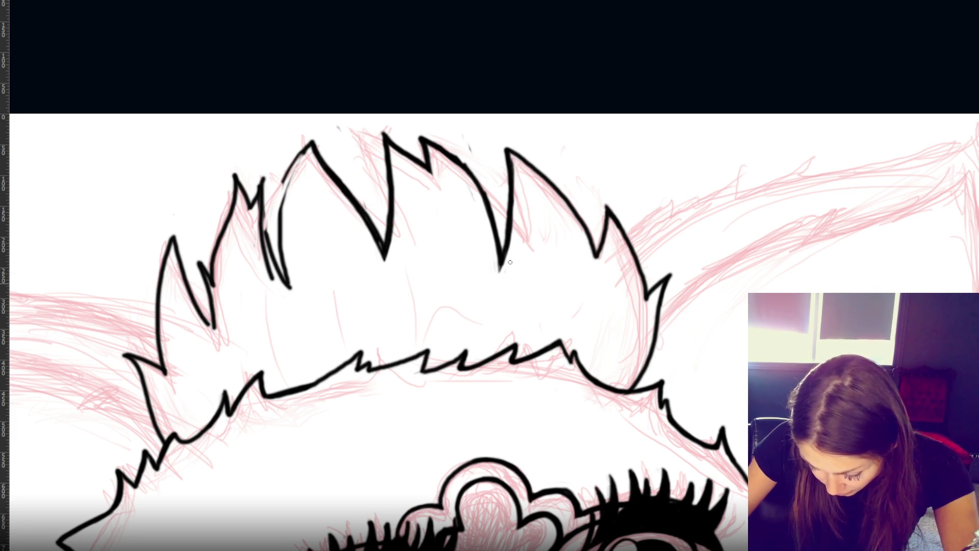
mouse_move(425, 137)
mouse_down()
mouse_move(469, 173)
mouse_move(482, 201)
mouse_up()
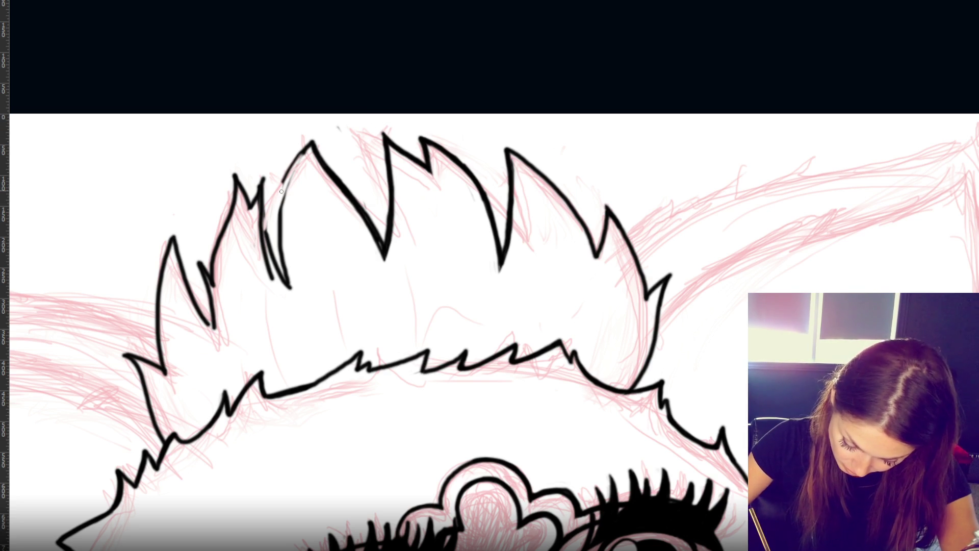
- Thicken the top-left spike's edge and add the small notched spike beside it
drag(308, 146, 278, 246)
drag(309, 145, 288, 286)
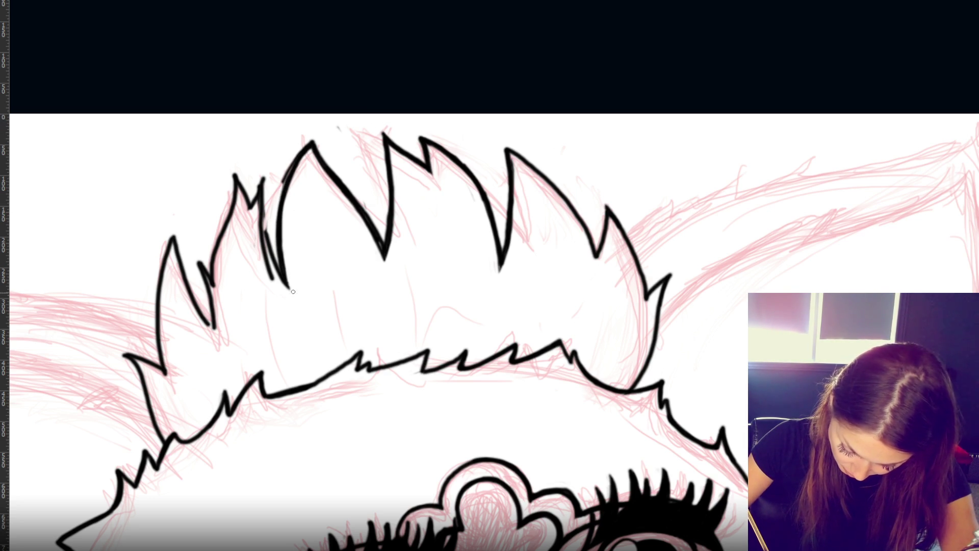
mouse_move(264, 220)
mouse_down()
mouse_move(274, 279)
mouse_move(284, 286)
mouse_move(263, 232)
mouse_move(258, 178)
mouse_move(257, 250)
mouse_up()
drag(300, 145, 280, 179)
mouse_move(249, 213)
mouse_down()
mouse_move(256, 190)
mouse_move(280, 273)
mouse_up()
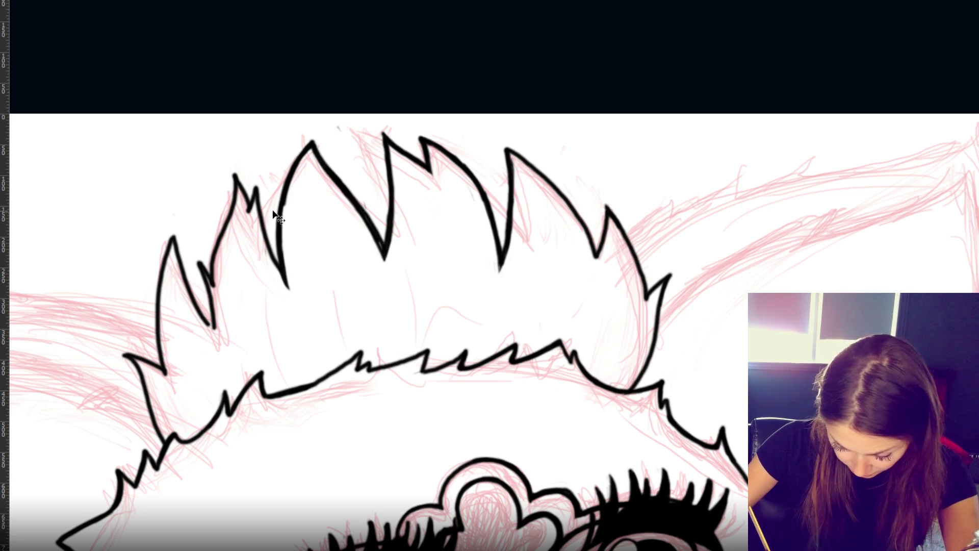
key(ctrl+z)
mouse_move(249, 208)
mouse_down()
mouse_move(257, 186)
mouse_move(277, 236)
mouse_up()
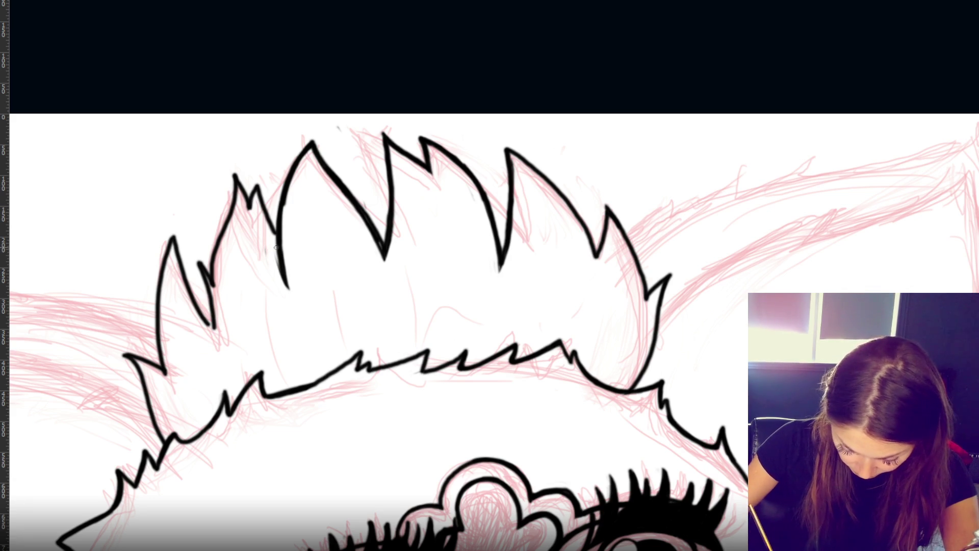
mouse_move(219, 289)
mouse_down()
mouse_move(204, 265)
mouse_move(217, 289)
mouse_move(213, 270)
mouse_up()
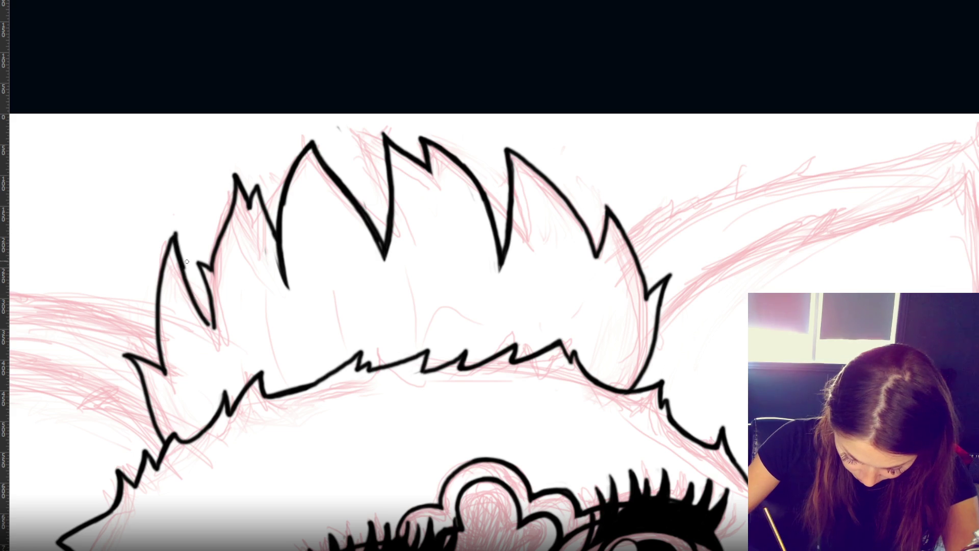
- Redraw the leftmost spike with a higher peak and darker edges
drag(176, 228, 196, 303)
drag(176, 230, 171, 245)
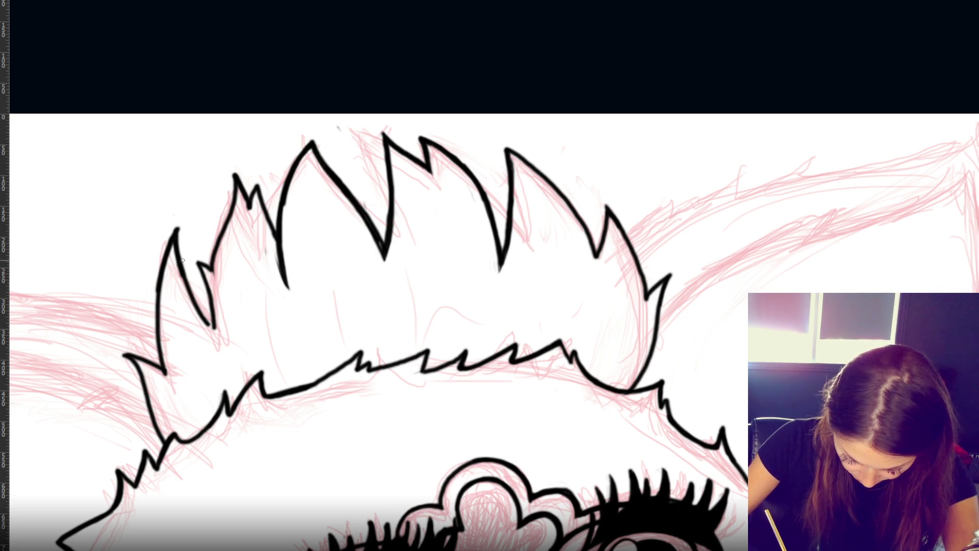
drag(160, 280, 158, 327)
drag(179, 258, 214, 329)
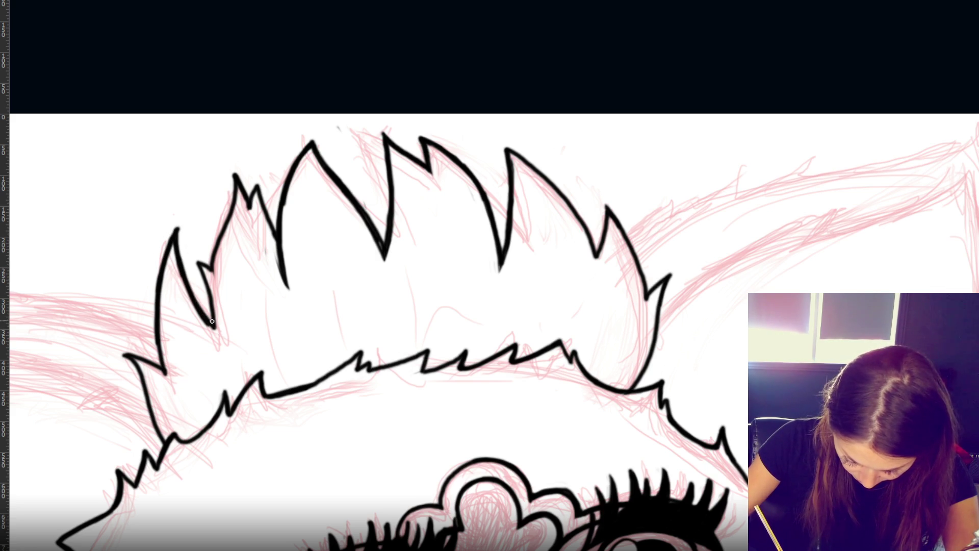
mouse_move(177, 278)
mouse_down()
mouse_move(212, 328)
mouse_move(166, 368)
mouse_move(172, 382)
mouse_move(151, 367)
mouse_up()
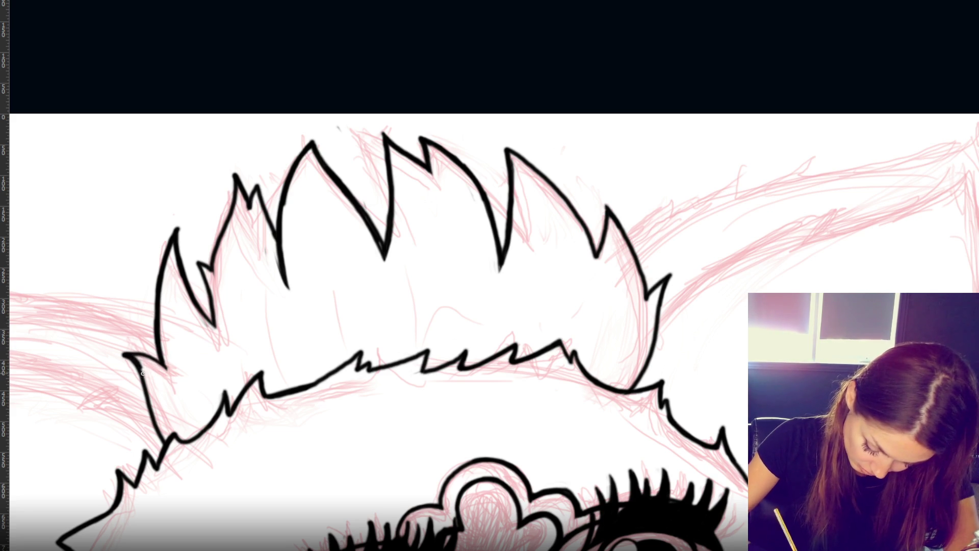
drag(124, 358, 143, 380)
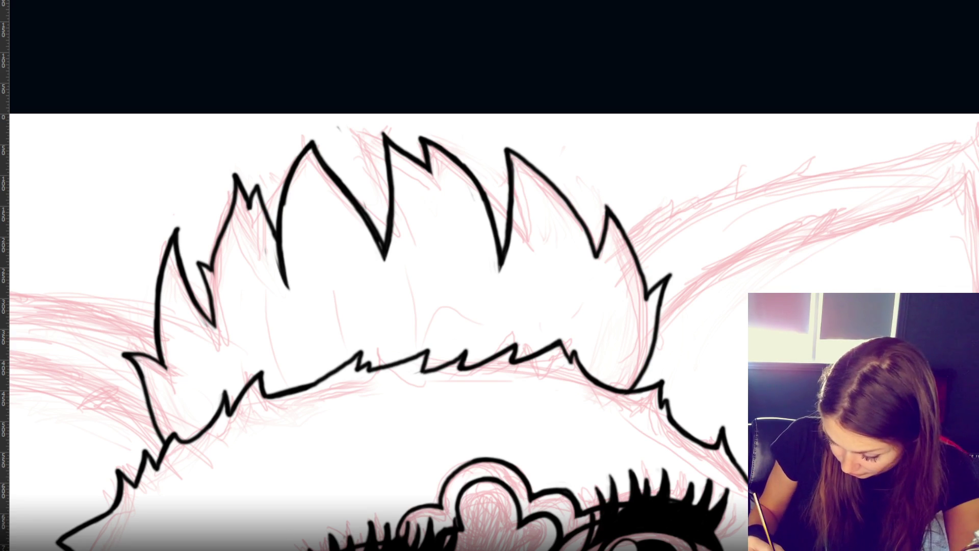
- Clean up the top-left spike's edge, erasing its extra segment
drag(382, 249, 384, 255)
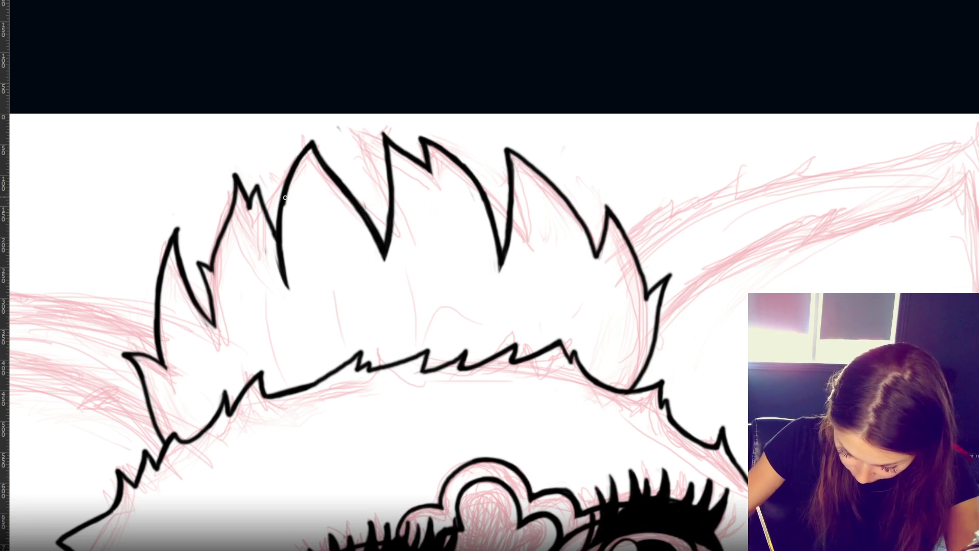
drag(308, 148, 283, 256)
key(ctrl+z)
mouse_move(308, 146)
mouse_down()
mouse_move(282, 270)
mouse_move(280, 260)
mouse_up()
key(ctrl+z)
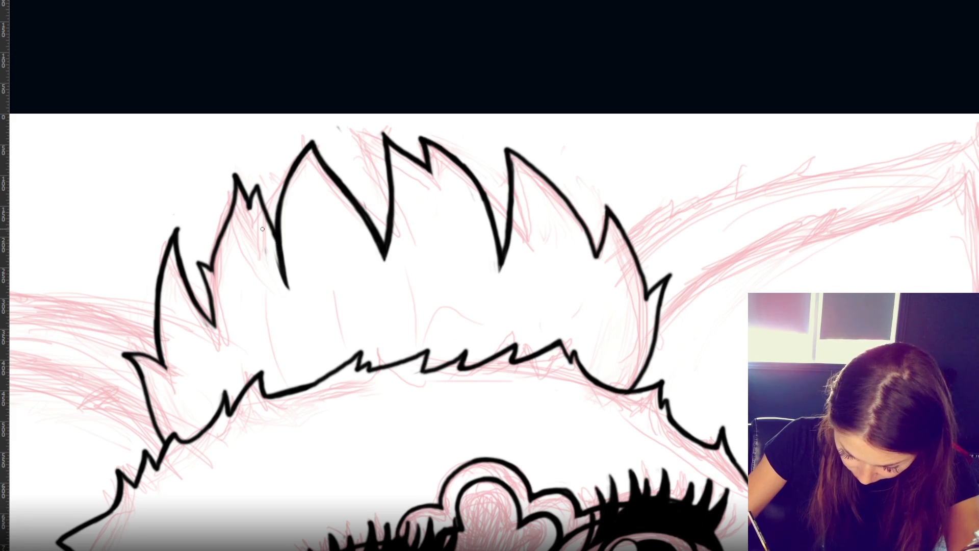
mouse_move(262, 227)
mouse_down()
mouse_move(280, 253)
mouse_move(281, 235)
mouse_move(282, 265)
mouse_move(271, 248)
mouse_move(284, 278)
mouse_move(286, 270)
mouse_up()
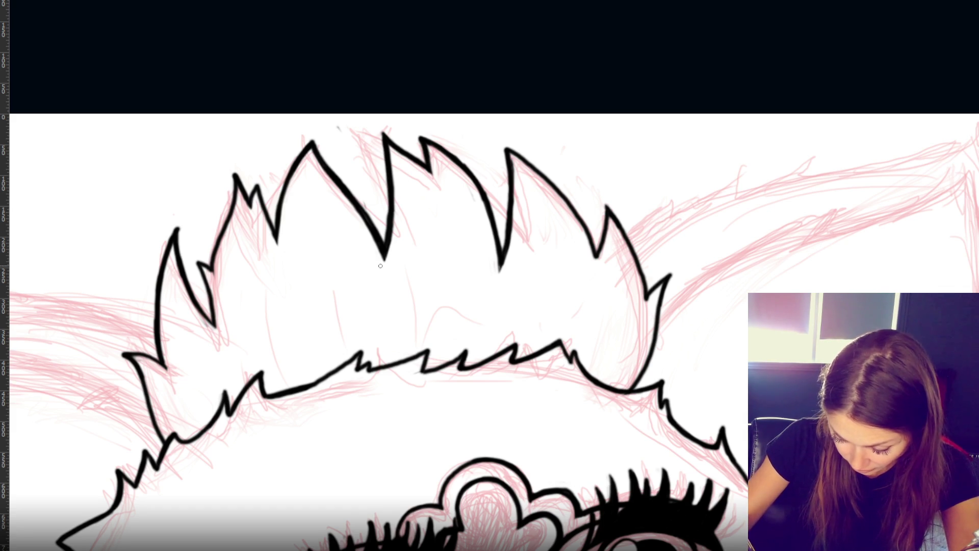
- Redraw a central spike's right edge as one clean stroke
mouse_move(422, 140)
mouse_down()
mouse_move(480, 197)
mouse_move(424, 141)
mouse_move(473, 176)
mouse_up()
key(ctrl+z)
key(ctrl+z)
key(ctrl+z)
drag(416, 133, 475, 184)
key(ctrl+z)
mouse_move(417, 134)
mouse_down()
mouse_move(480, 191)
mouse_move(477, 180)
mouse_up()
key(ctrl+z)
key(ctrl+z)
drag(419, 135, 477, 181)
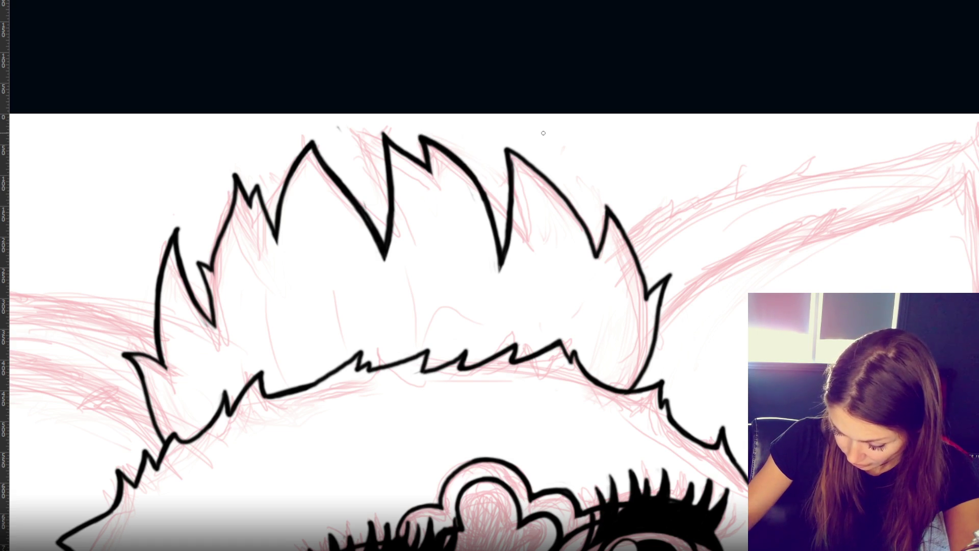
- Ink a small right-hand tuft spike and shorten the central spike's inner stroke
drag(551, 179, 572, 213)
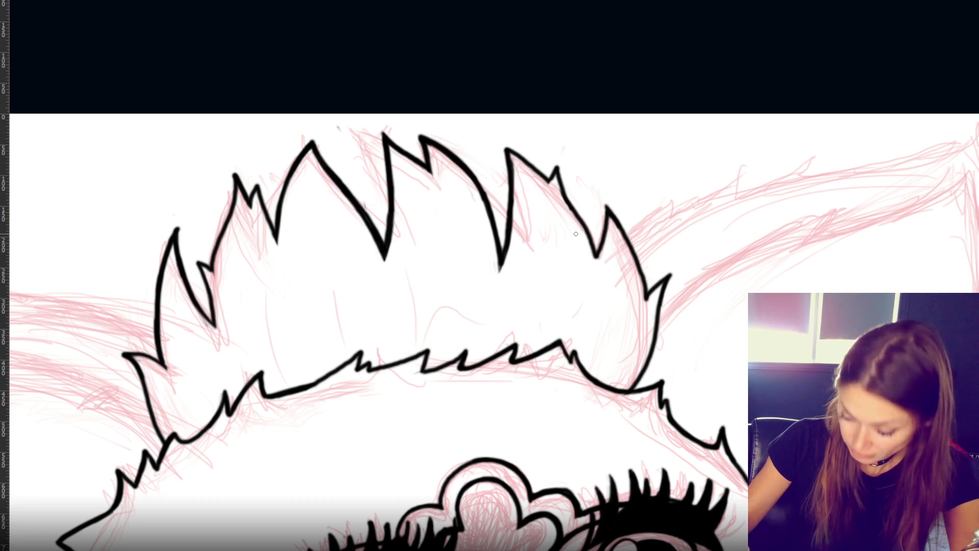
drag(557, 172, 580, 213)
drag(558, 177, 590, 249)
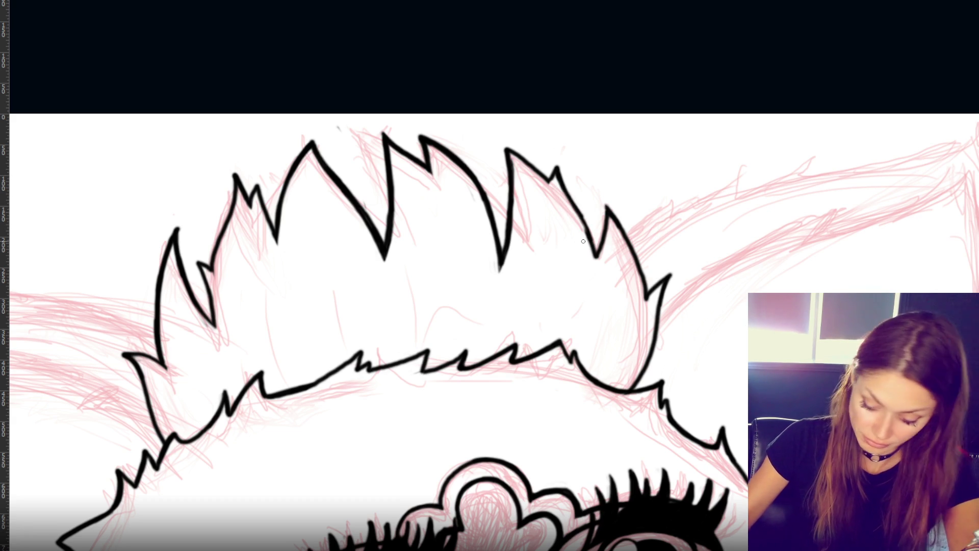
key(ctrl+minus)
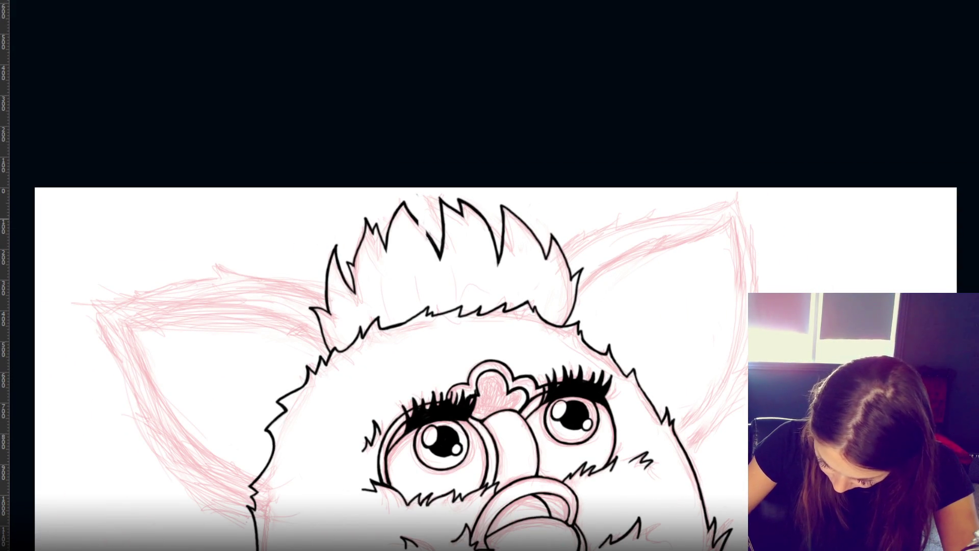
drag(437, 258, 437, 246)
key(ctrl+z)
drag(419, 206, 446, 261)
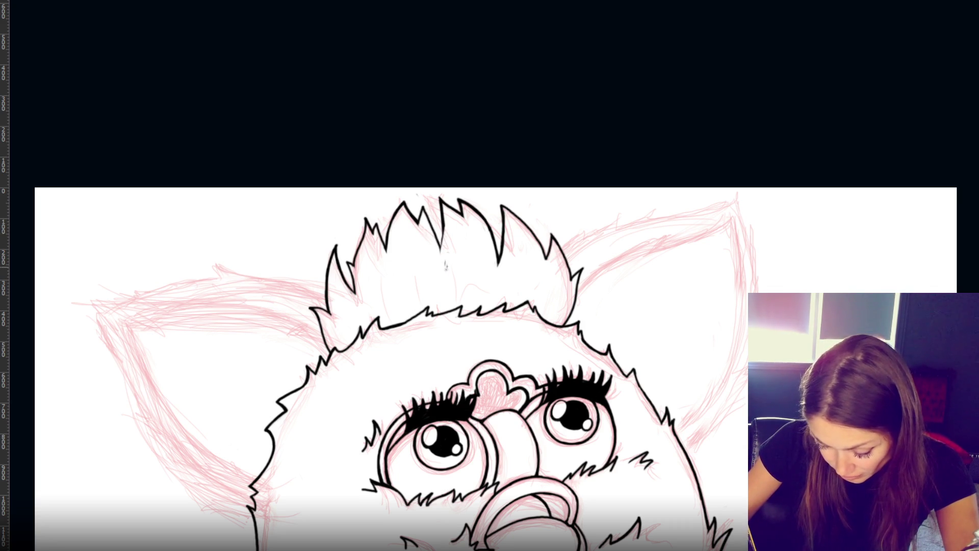
- Ink the right ear's jagged top edge and outer side in black over the sketch
drag(442, 221, 440, 248)
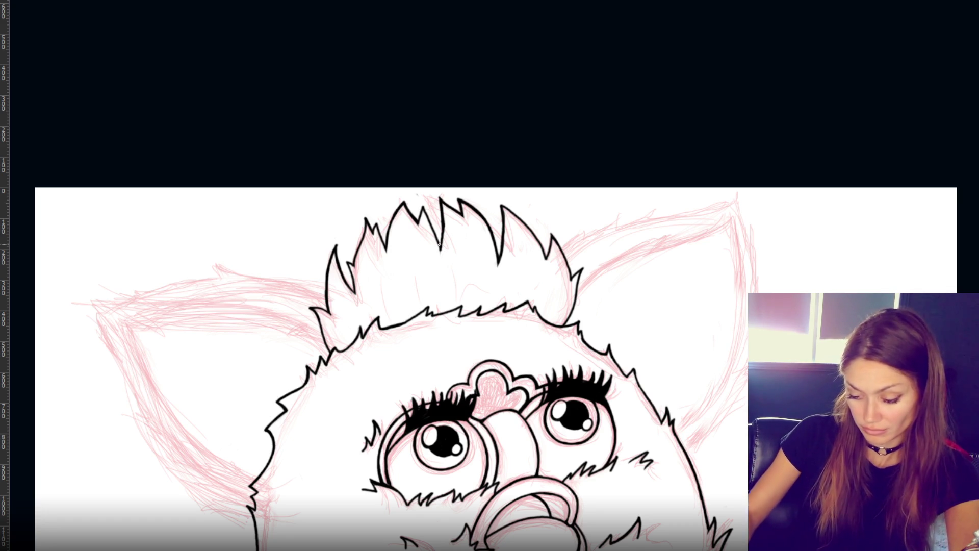
key(ctrl+0)
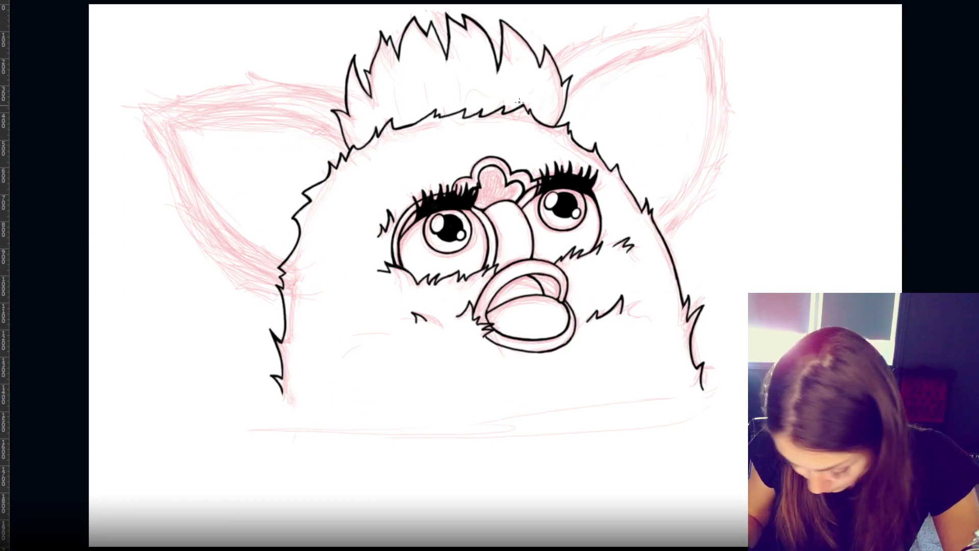
mouse_move(569, 100)
mouse_down()
mouse_move(640, 47)
mouse_move(654, 53)
mouse_move(705, 30)
mouse_move(688, 174)
mouse_move(656, 213)
mouse_move(692, 161)
mouse_up()
key(ctrl+z)
mouse_move(557, 65)
mouse_down()
mouse_move(609, 31)
mouse_move(611, 45)
mouse_move(643, 23)
mouse_move(714, 10)
mouse_up()
key(ctrl+z)
mouse_move(640, 32)
mouse_down()
mouse_move(719, 8)
mouse_move(720, 19)
mouse_up()
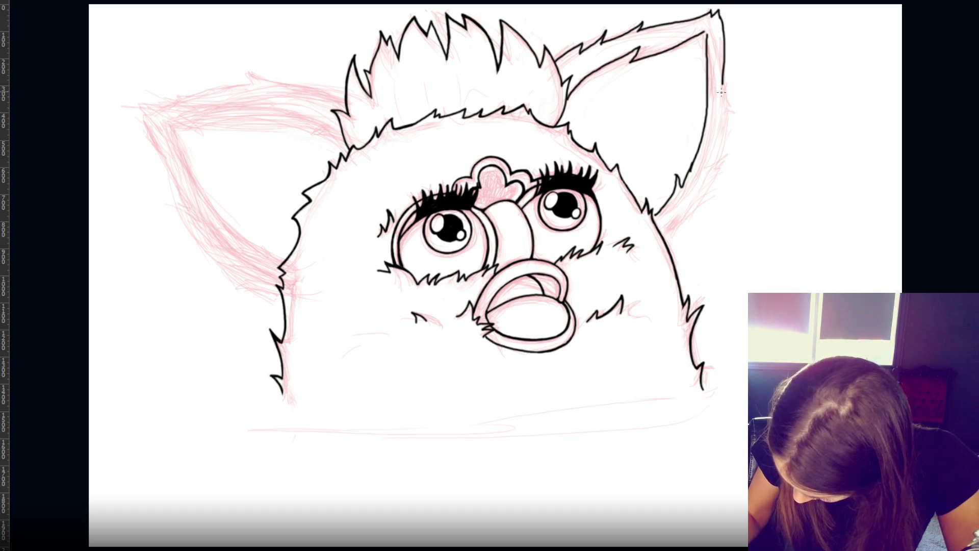
mouse_move(719, 15)
mouse_down()
mouse_move(723, 130)
mouse_move(696, 198)
mouse_move(661, 238)
mouse_up()
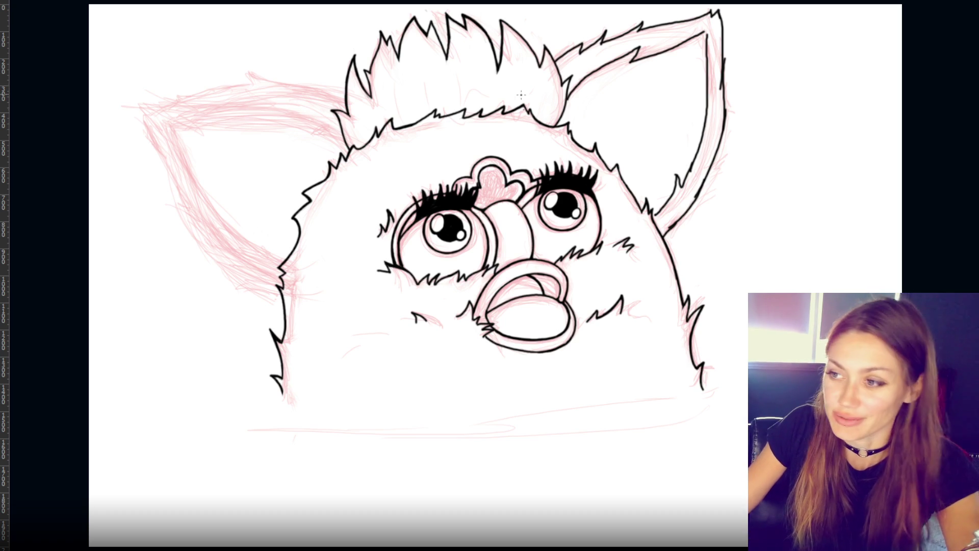
key(ctrl+plus)
key(ctrl+plus)
key(ctrl+plus)
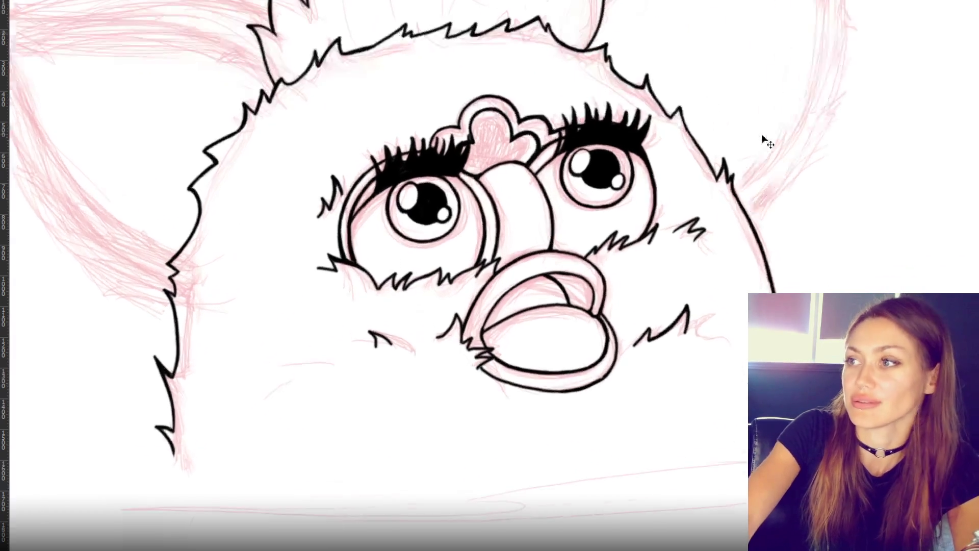
- Ink the spiky fur along the right ear's upper edge in thick black
drag(671, 208, 400, 435)
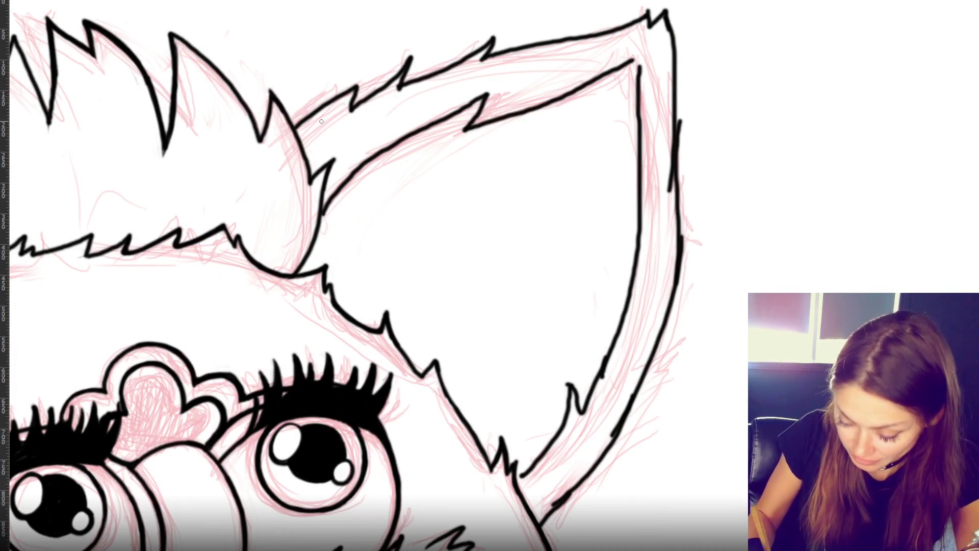
mouse_move(295, 141)
mouse_down()
mouse_move(352, 89)
mouse_move(301, 127)
mouse_move(326, 100)
mouse_move(306, 130)
mouse_move(364, 86)
mouse_move(349, 111)
mouse_up()
drag(407, 58, 359, 107)
drag(406, 64, 350, 112)
drag(360, 93, 347, 113)
mouse_move(408, 65)
mouse_down()
mouse_move(397, 88)
mouse_move(480, 53)
mouse_move(462, 64)
mouse_up()
mouse_move(494, 35)
mouse_down()
mouse_move(446, 70)
mouse_move(496, 31)
mouse_move(476, 66)
mouse_up()
drag(490, 33, 451, 62)
drag(492, 32, 443, 67)
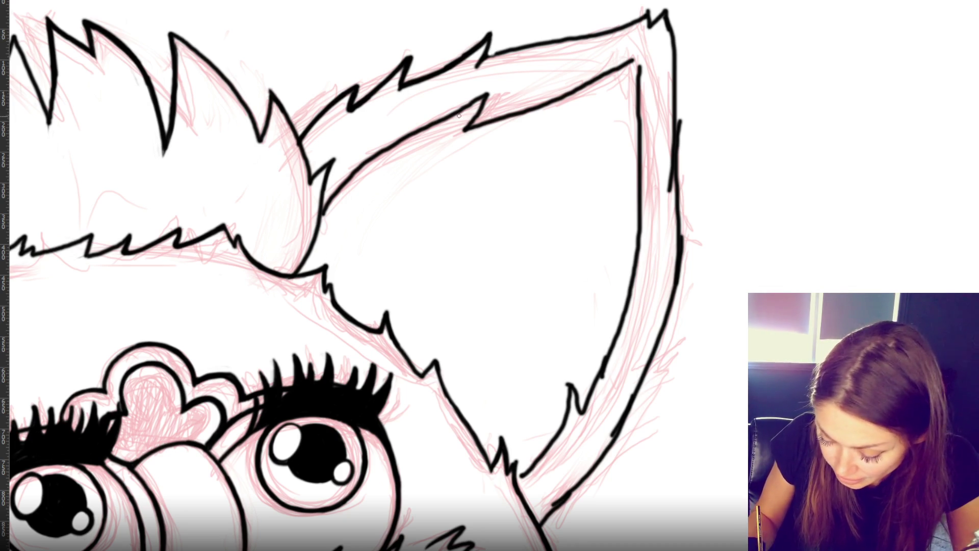
- Draw the inner-ear line from the ear's base upward, redoing rejected strokes
drag(322, 204, 385, 136)
key(ctrl+z)
drag(321, 192, 382, 137)
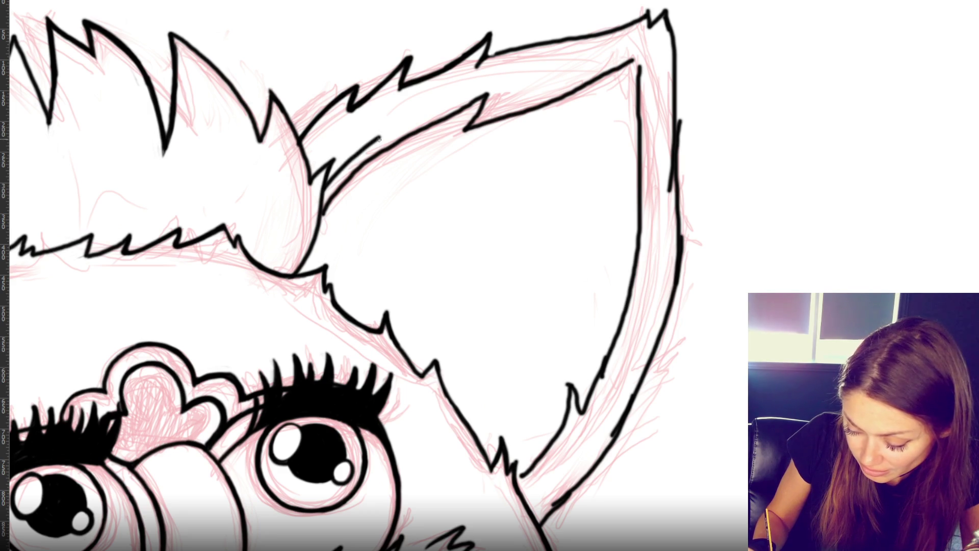
key(ctrl+z)
drag(329, 183, 388, 133)
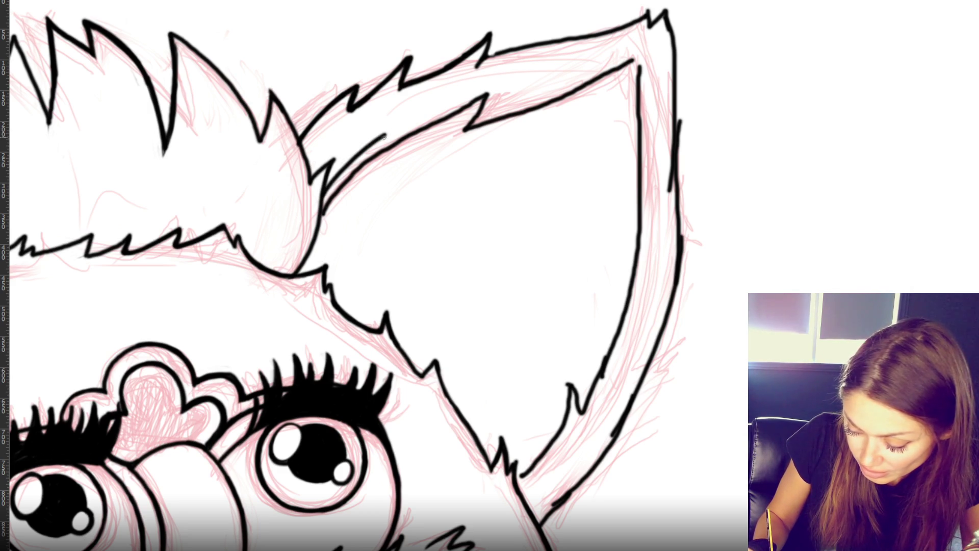
key(ctrl+z)
mouse_move(322, 194)
mouse_down()
mouse_move(382, 140)
mouse_move(360, 166)
mouse_move(391, 148)
mouse_move(327, 209)
mouse_move(338, 185)
mouse_up()
mouse_move(374, 156)
mouse_down()
mouse_move(487, 96)
mouse_move(405, 134)
mouse_move(469, 110)
mouse_up()
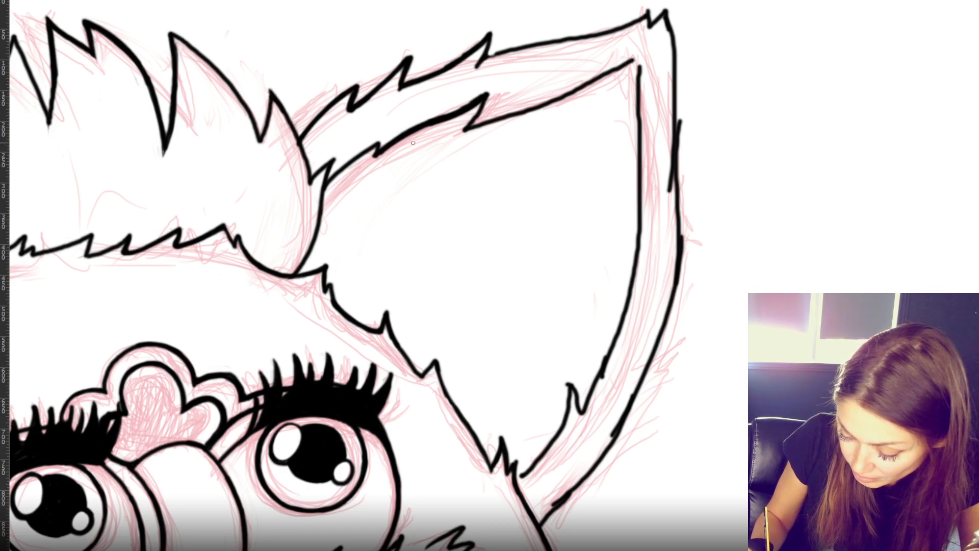
- Refine the inner-ear line, thinning it and redrawing its upper part darker toward the tip
mouse_move(393, 148)
mouse_down()
mouse_move(373, 163)
mouse_move(388, 155)
mouse_up()
mouse_move(413, 121)
mouse_down()
mouse_move(488, 91)
mouse_move(459, 128)
mouse_up()
mouse_move(639, 59)
mouse_down()
mouse_move(637, 80)
mouse_move(582, 84)
mouse_up()
drag(637, 56, 530, 107)
drag(464, 128, 592, 79)
key(ctrl+z)
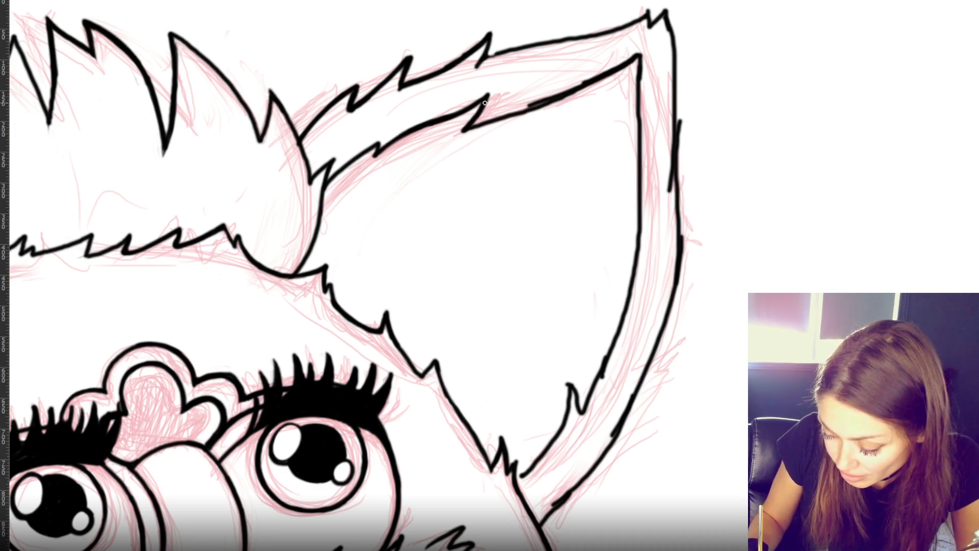
drag(479, 111, 603, 75)
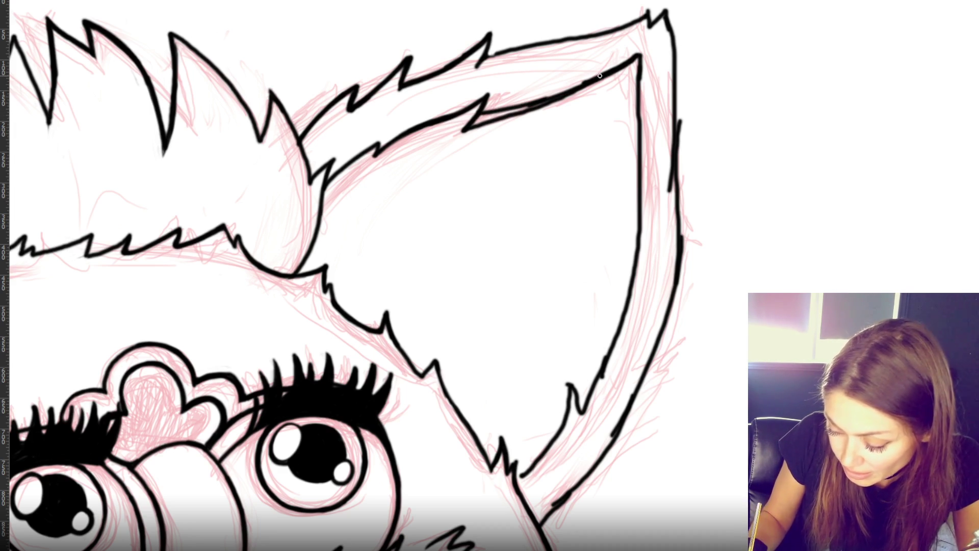
mouse_move(475, 120)
mouse_down()
mouse_move(599, 86)
mouse_move(477, 120)
mouse_move(531, 115)
mouse_up()
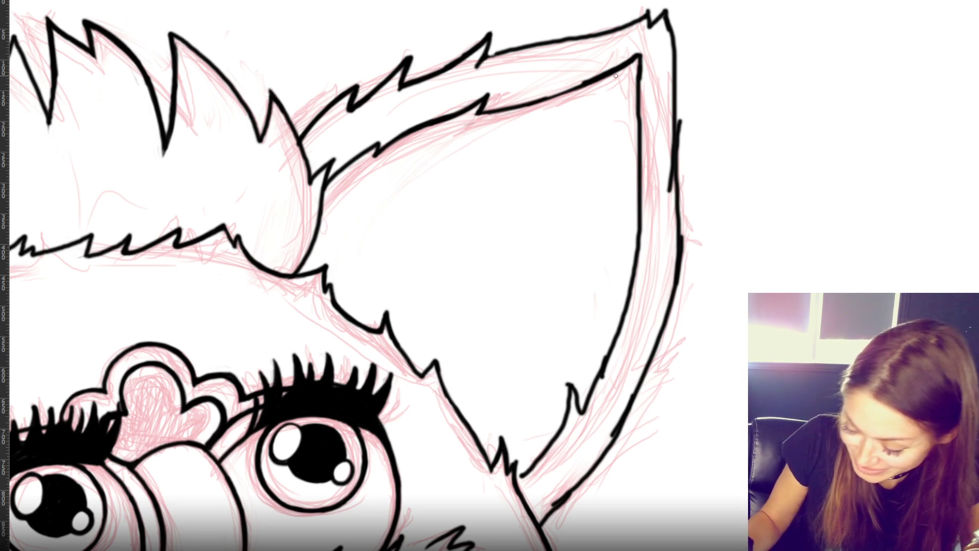
drag(484, 114, 581, 84)
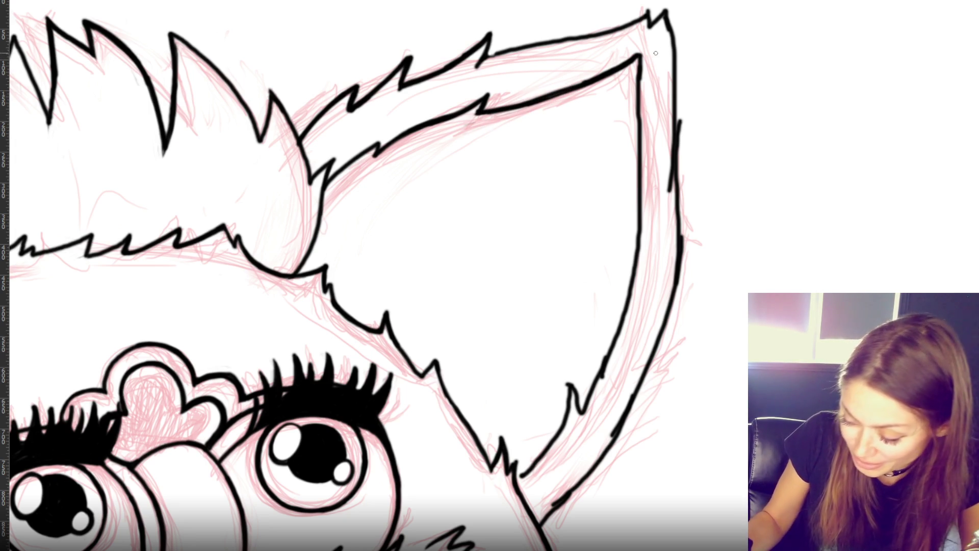
drag(640, 57, 641, 115)
key(ctrl+z)
mouse_move(641, 54)
mouse_down()
mouse_move(635, 260)
mouse_move(580, 407)
mouse_up()
key(ctrl+z)
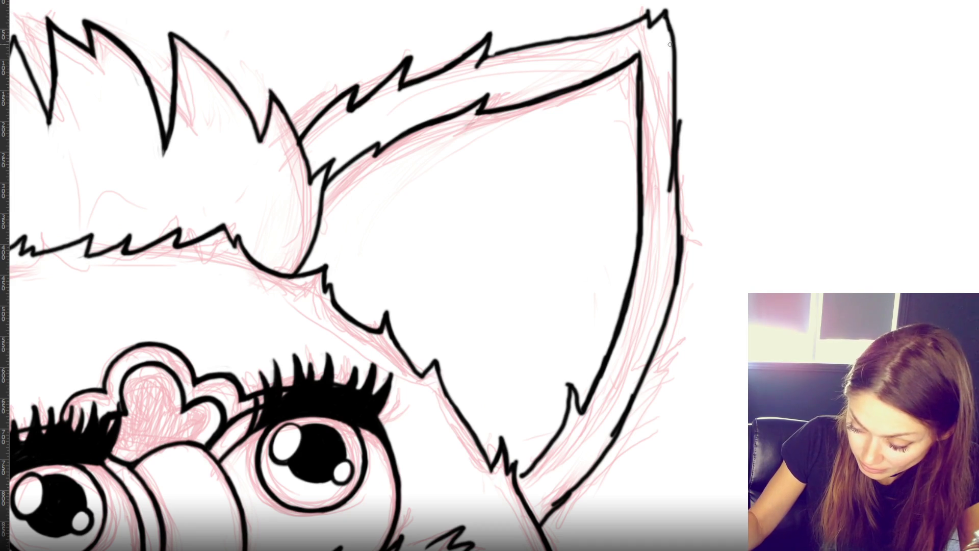
- Erase and redraw the ear's outer right outline, darkening its top
mouse_move(685, 101)
mouse_down()
mouse_move(679, 153)
mouse_move(681, 138)
mouse_up()
drag(666, 194, 672, 140)
mouse_move(676, 79)
mouse_down()
mouse_move(682, 250)
mouse_move(684, 97)
mouse_move(679, 147)
mouse_move(681, 134)
mouse_up()
mouse_move(682, 189)
mouse_down()
mouse_move(684, 263)
mouse_move(682, 245)
mouse_up()
drag(672, 4, 675, 59)
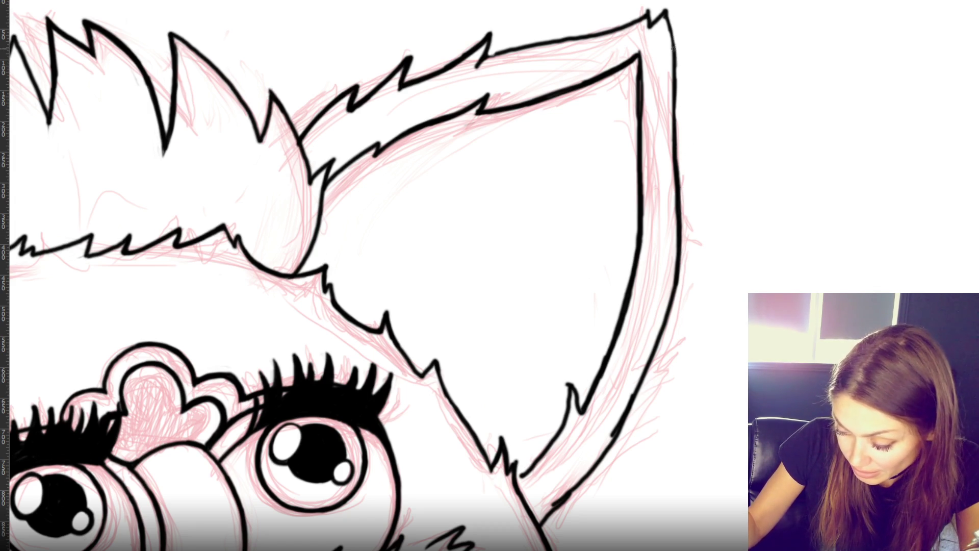
drag(673, 25, 675, 84)
drag(666, 8, 679, 104)
- Darken the ear tip, trace the upper outline and thicken the outer right outline
key(ctrl+z)
key(ctrl+z)
drag(665, 9, 674, 83)
key(ctrl+z)
drag(664, 10, 675, 84)
key(ctrl+z)
drag(665, 11, 675, 86)
key(ctrl+z)
key(ctrl+z)
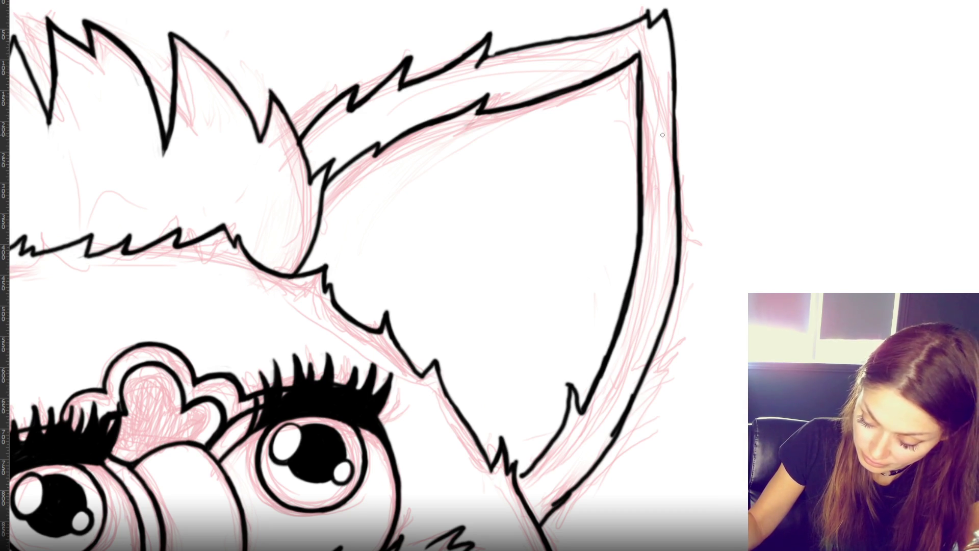
drag(485, 55, 560, 38)
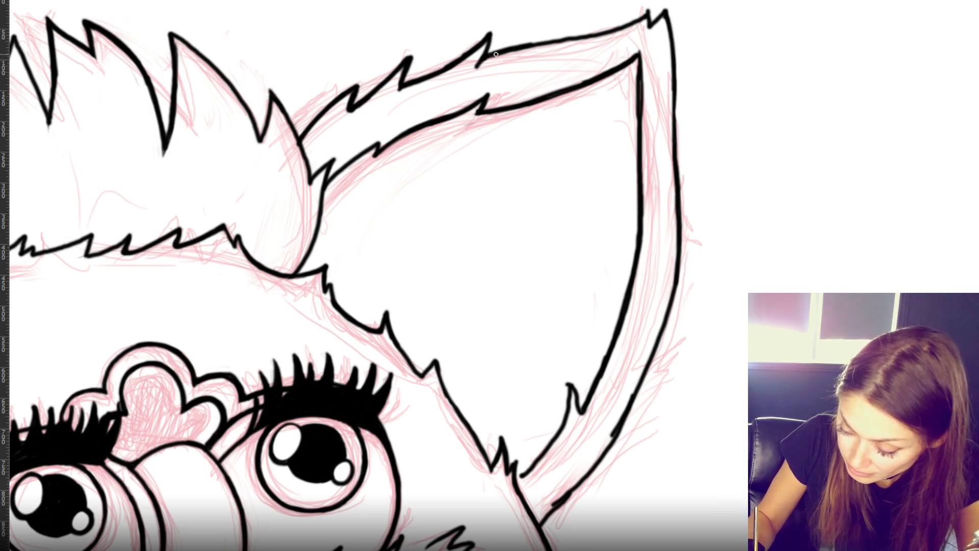
drag(499, 53, 619, 29)
drag(681, 235, 630, 415)
mouse_move(679, 205)
mouse_down()
mouse_move(681, 235)
mouse_move(600, 455)
mouse_up()
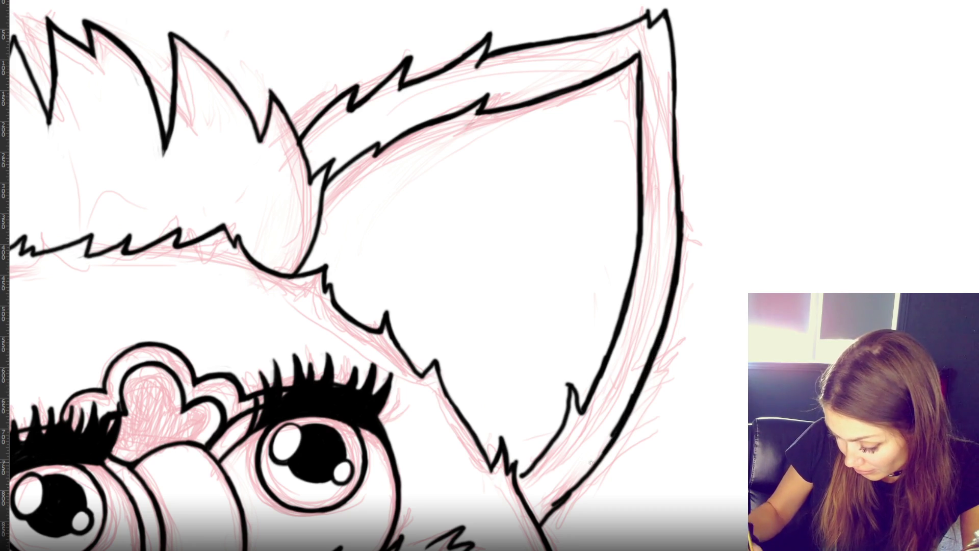
key(ctrl+z)
drag(680, 233, 673, 214)
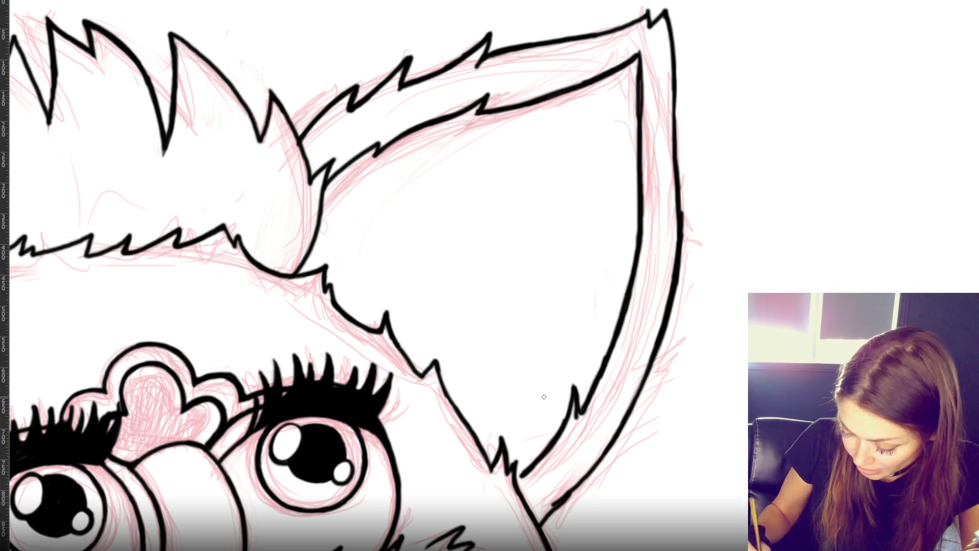
- Redraw a fuller fur spike at the inner line's base and extend the outer line's lower end
drag(536, 461, 517, 482)
mouse_move(568, 433)
mouse_down()
mouse_move(575, 395)
mouse_move(579, 417)
mouse_up()
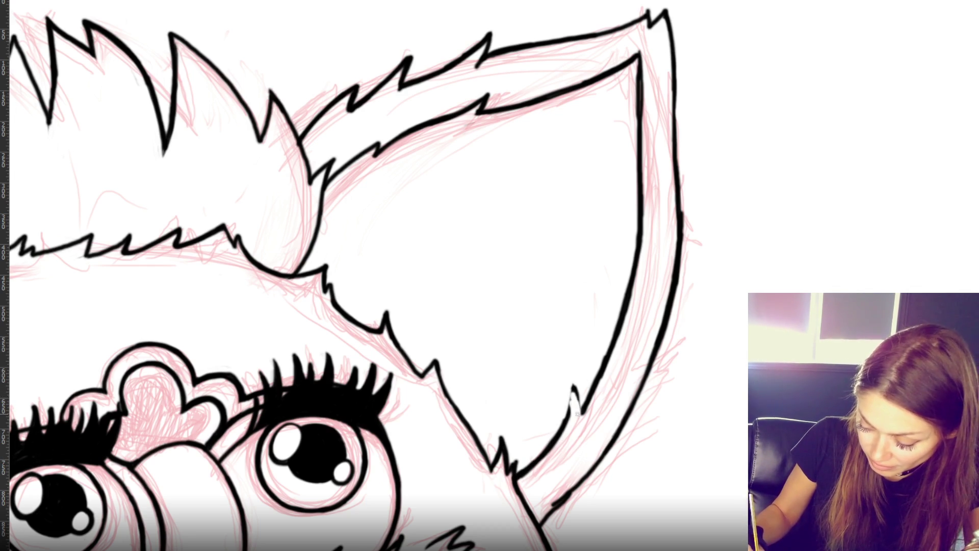
key(ctrl+z)
key(ctrl+z)
key(ctrl+z)
drag(574, 386, 567, 428)
drag(576, 385, 583, 421)
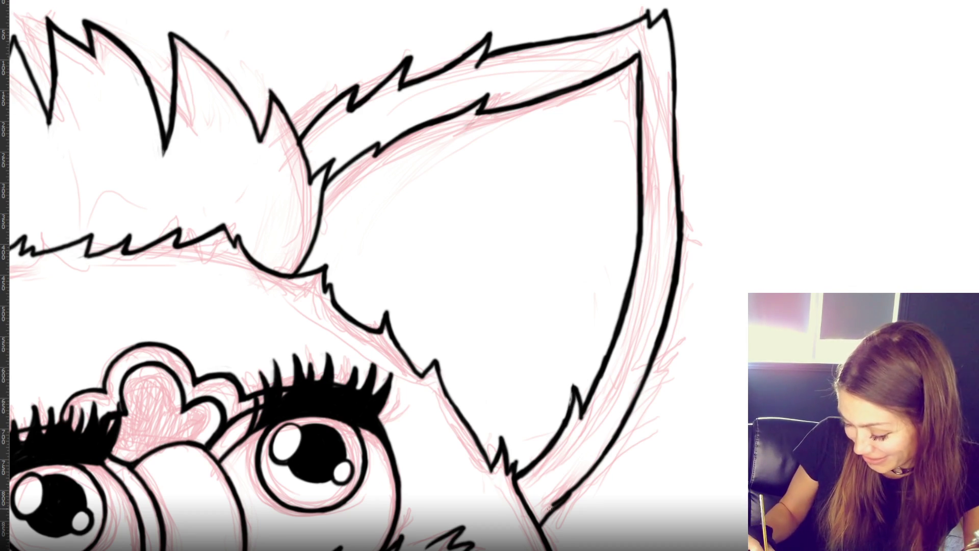
drag(606, 453, 547, 521)
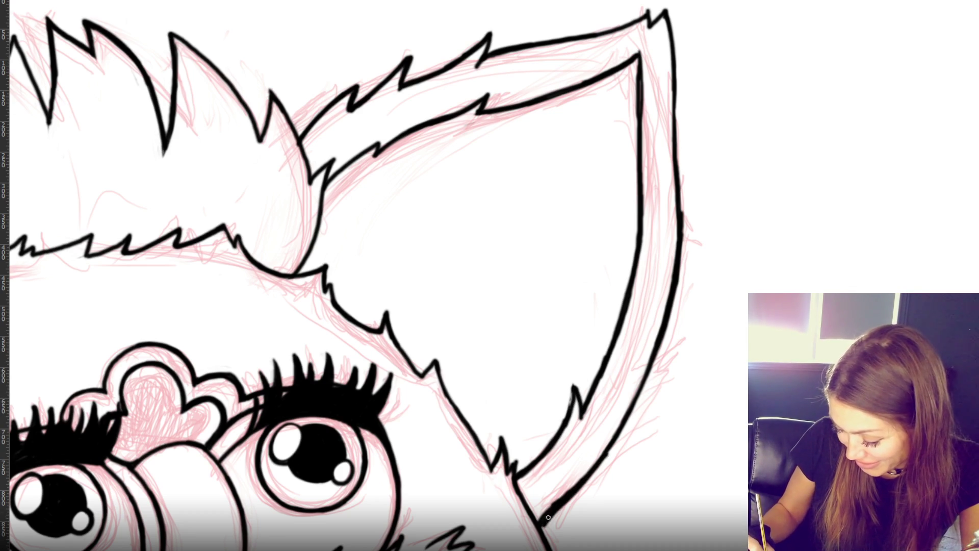
key(ctrl+0)
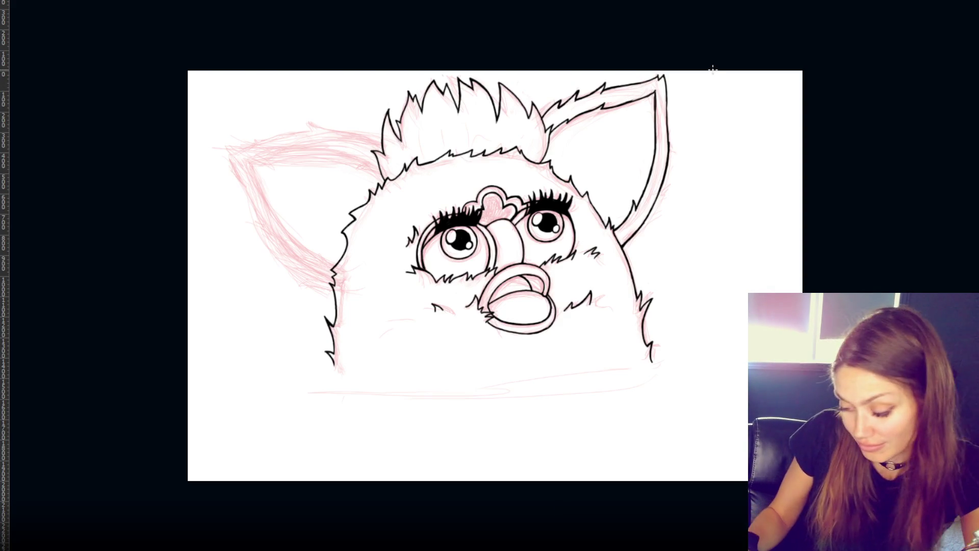
- Darken a short stretch of the right ear's inner line, then zoom in on the head
mouse_move(652, 94)
mouse_down()
mouse_move(601, 107)
mouse_move(658, 90)
mouse_move(604, 106)
mouse_move(643, 95)
mouse_up()
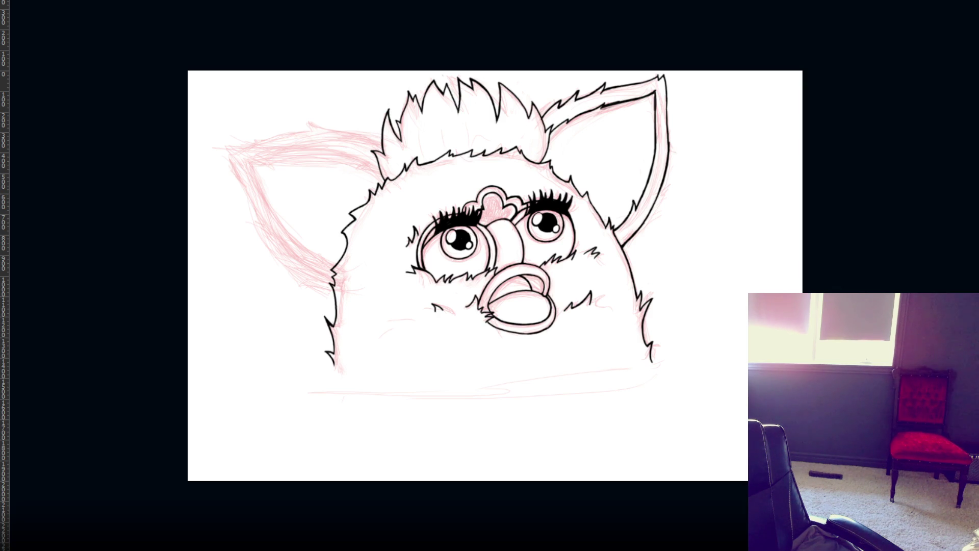
key(ctrl+plus)
- Retouch the ink lines on the hair spikes, erasing a stray inner stroke
mouse_move(461, 105)
mouse_down()
mouse_move(463, 134)
mouse_move(440, 134)
mouse_move(443, 116)
mouse_move(461, 150)
mouse_up()
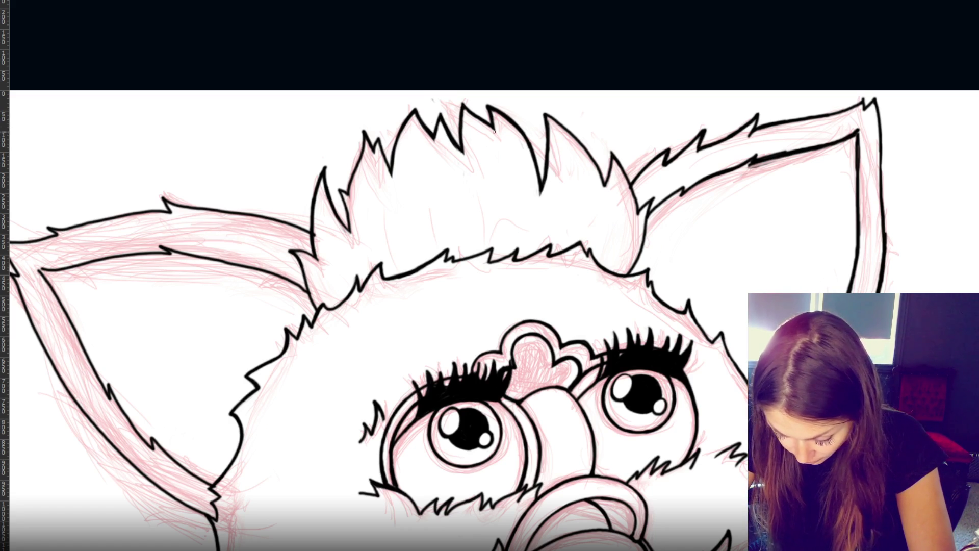
drag(521, 130, 544, 178)
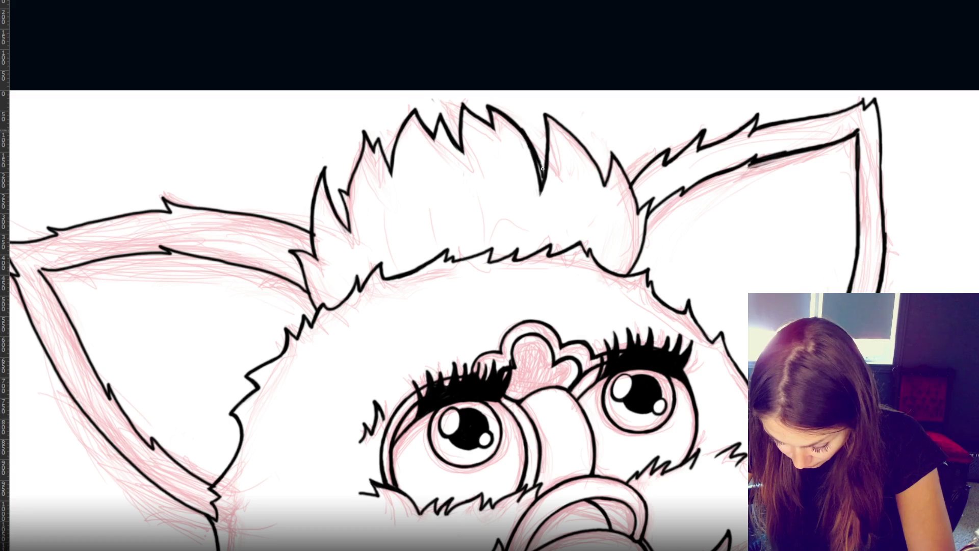
drag(520, 128, 546, 164)
key(ctrl+z)
drag(512, 119, 547, 167)
drag(546, 130, 546, 163)
key(ctrl+z)
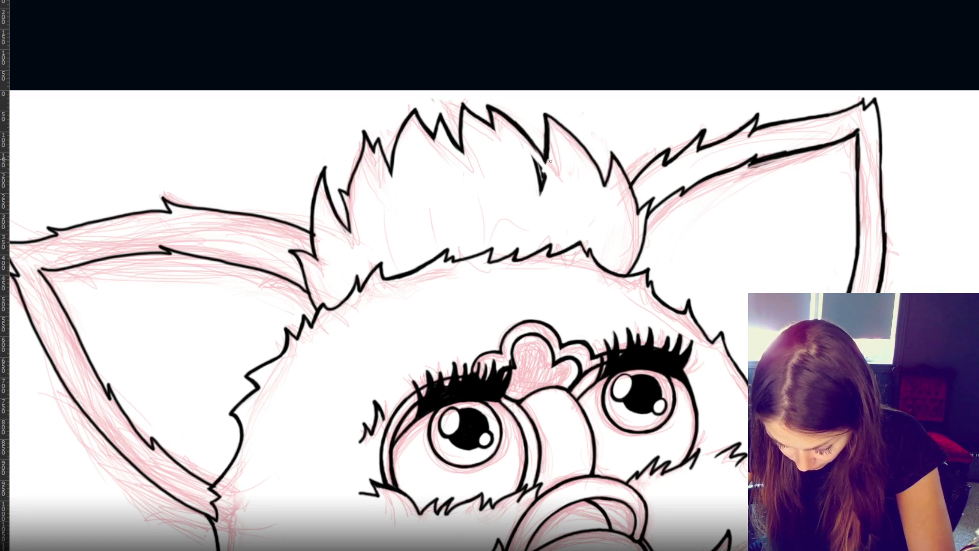
mouse_move(543, 181)
mouse_down()
mouse_move(538, 158)
mouse_move(543, 196)
mouse_move(543, 174)
mouse_up()
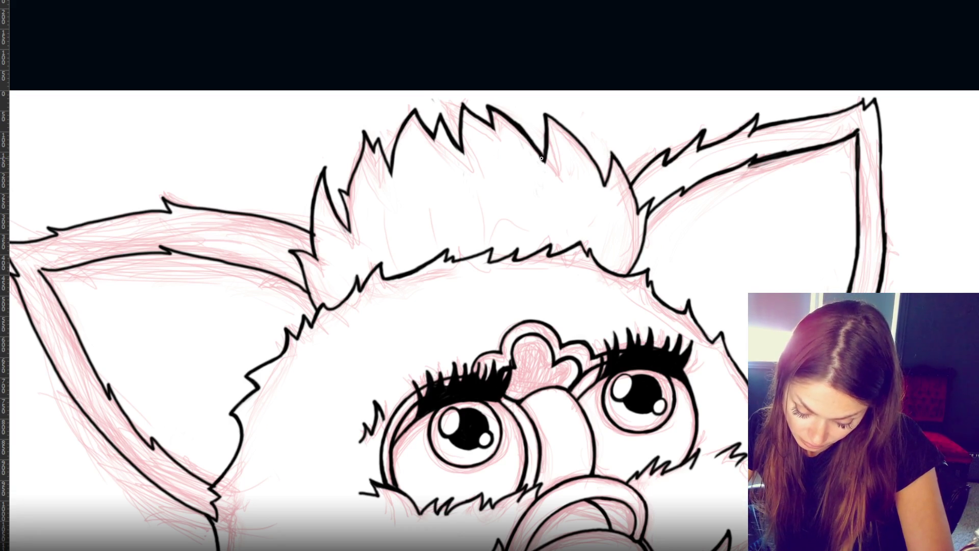
drag(340, 194, 350, 234)
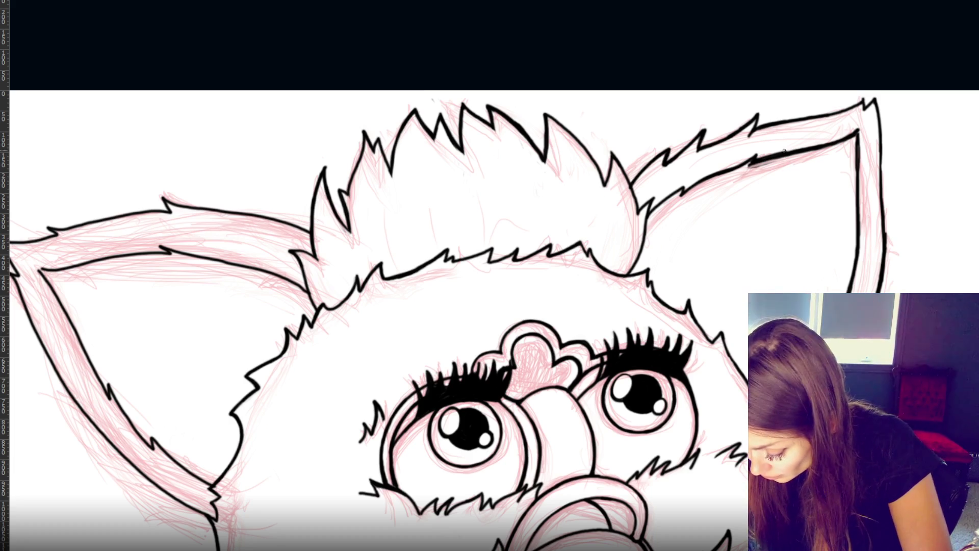
key(ctrl+z)
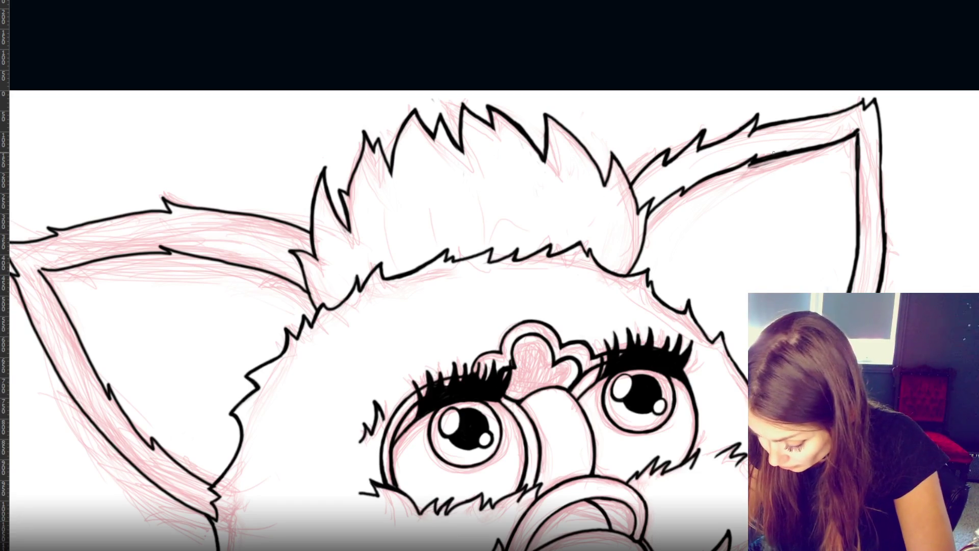
- Darken the inner right-ear line and compare the line art against the sketch
mouse_move(791, 160)
mouse_down()
mouse_move(758, 161)
mouse_move(821, 145)
mouse_up()
drag(769, 163, 750, 164)
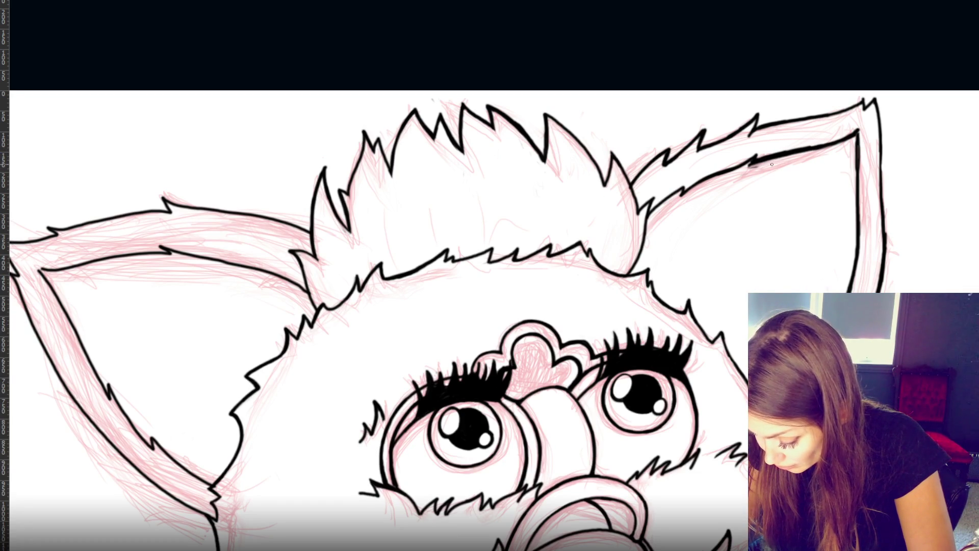
key(ctrl+z)
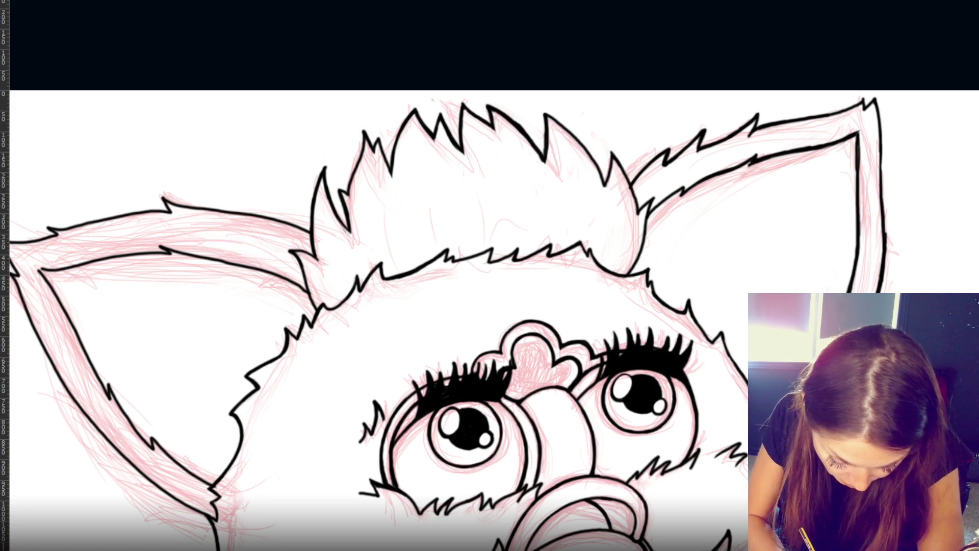
key(ctrl+z)
key(ctrl+shift+z)
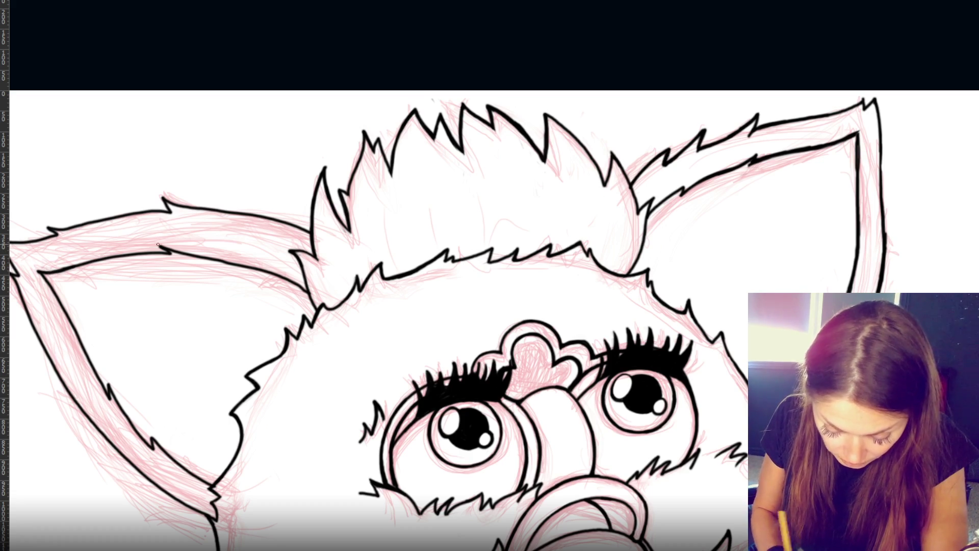
key(ctrl+minus)
key(ctrl+minus)
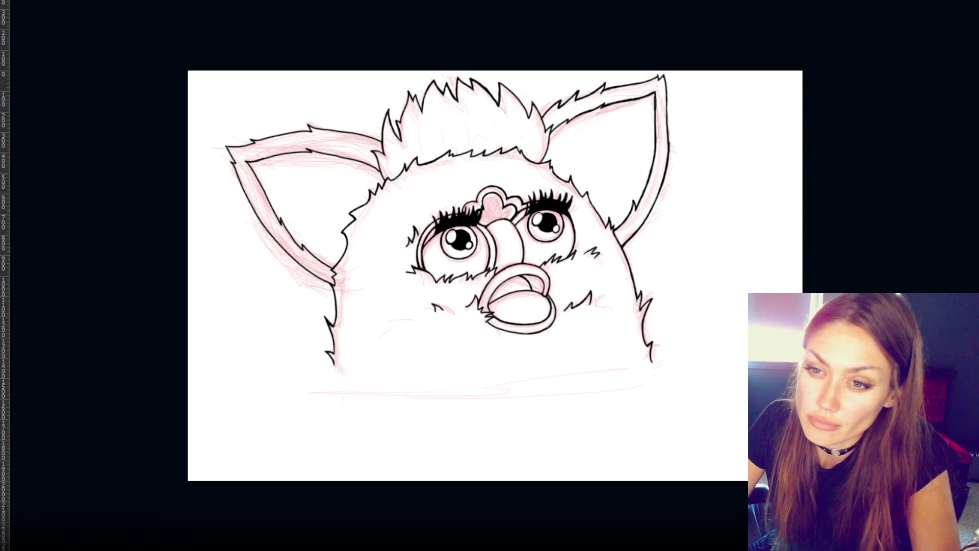
- Flip the whole drawing horizontally with Free Transform so the long ear points right
key(ctrl+t)
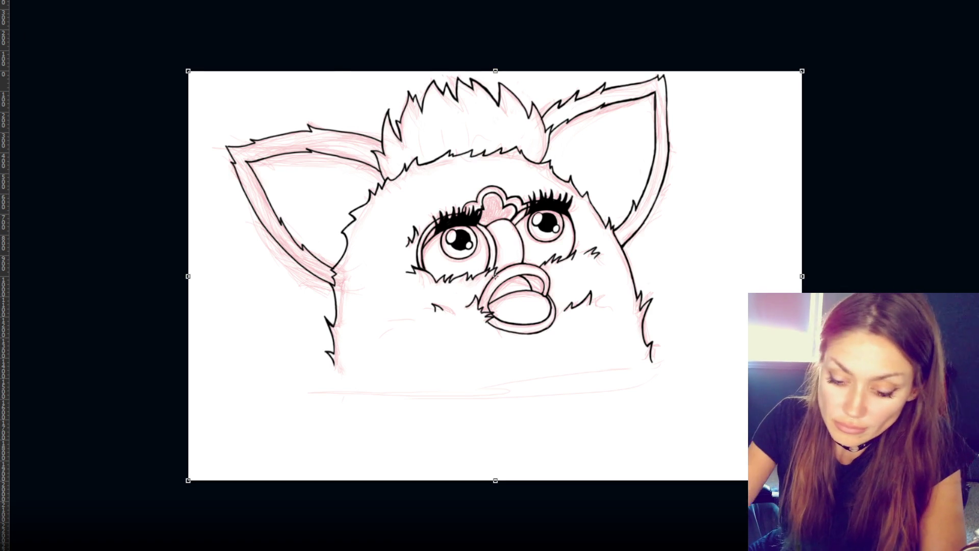
key(h)
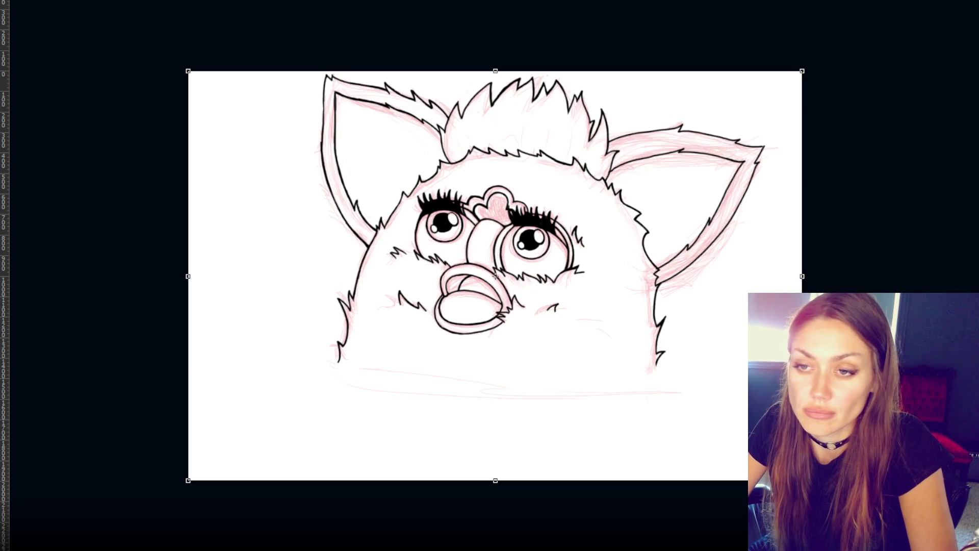
key(Return)
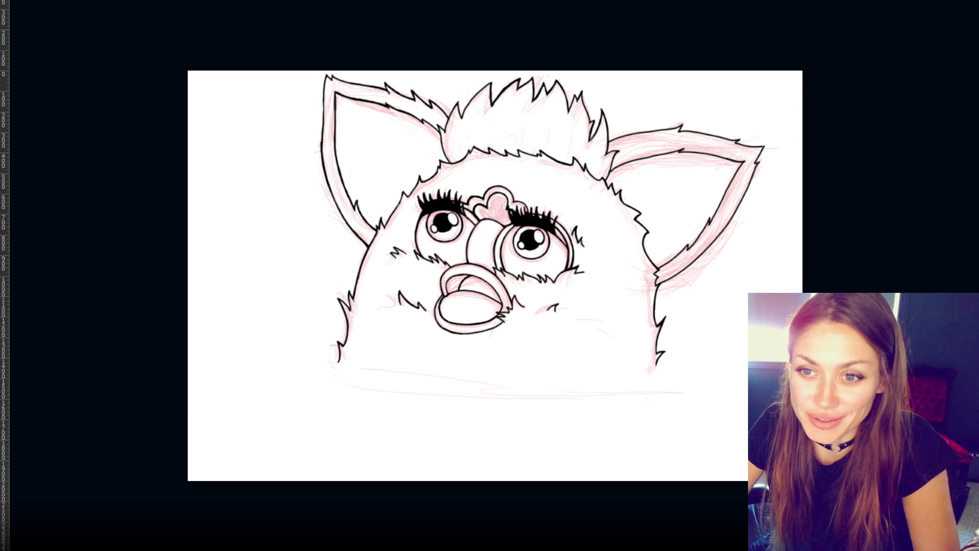
key(ctrl+plus)
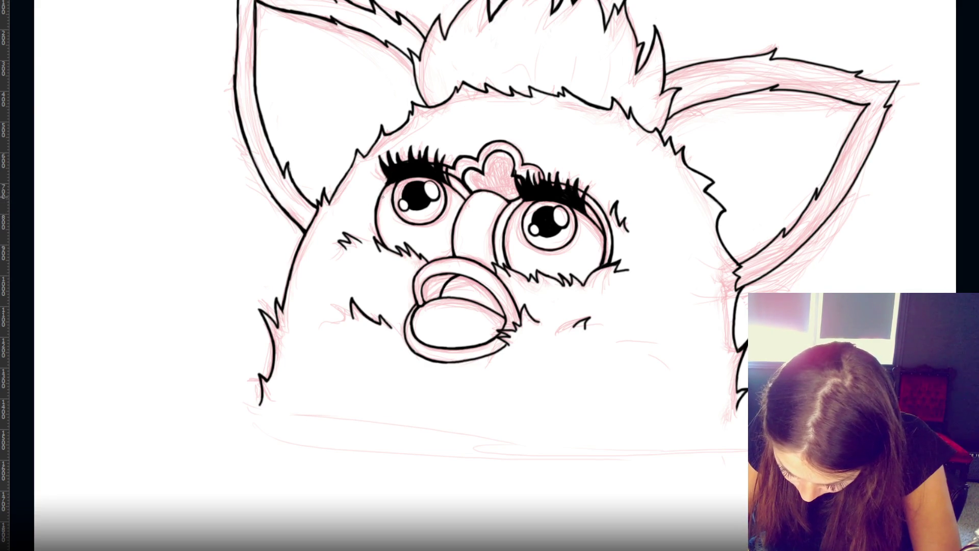
key(v)
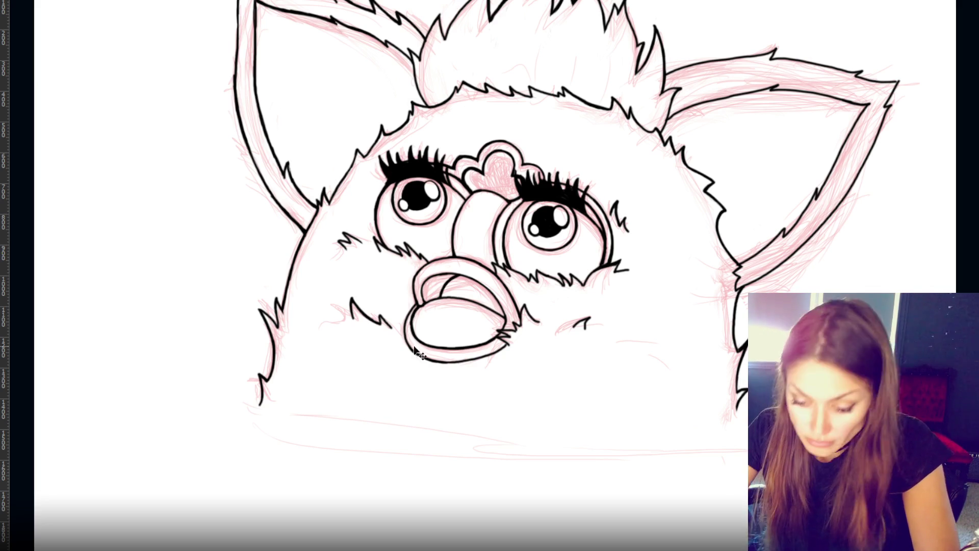
- Hide the pink sketch layer and draw a square selection around the Furby's face
key(ctrl+minus)
key(ctrl+minus)
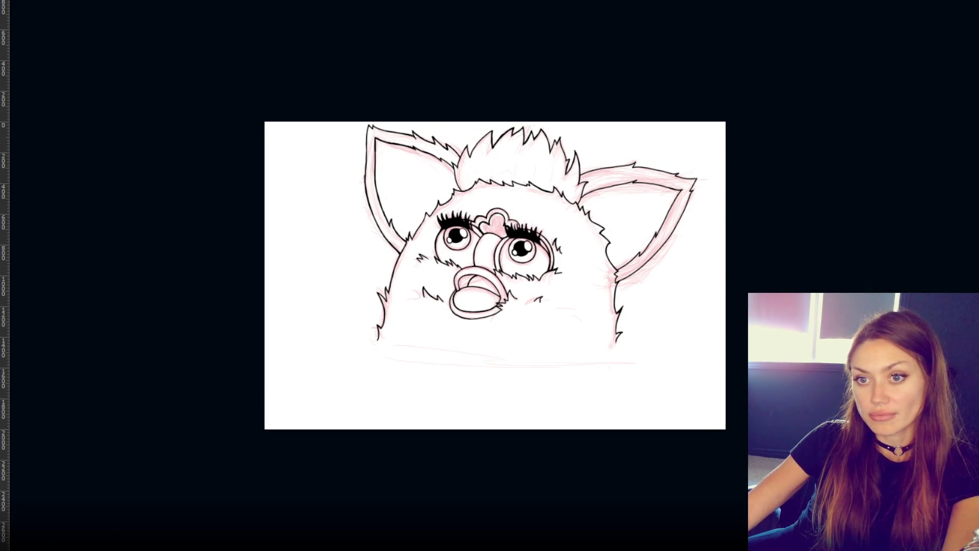
key(ctrl+comma)
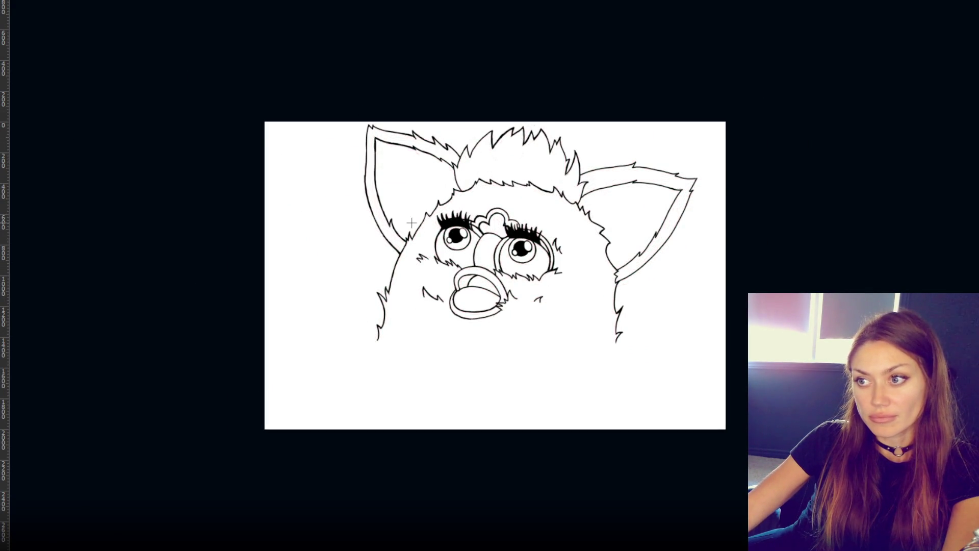
drag(360, 128, 617, 343)
drag(540, 288, 550, 287)
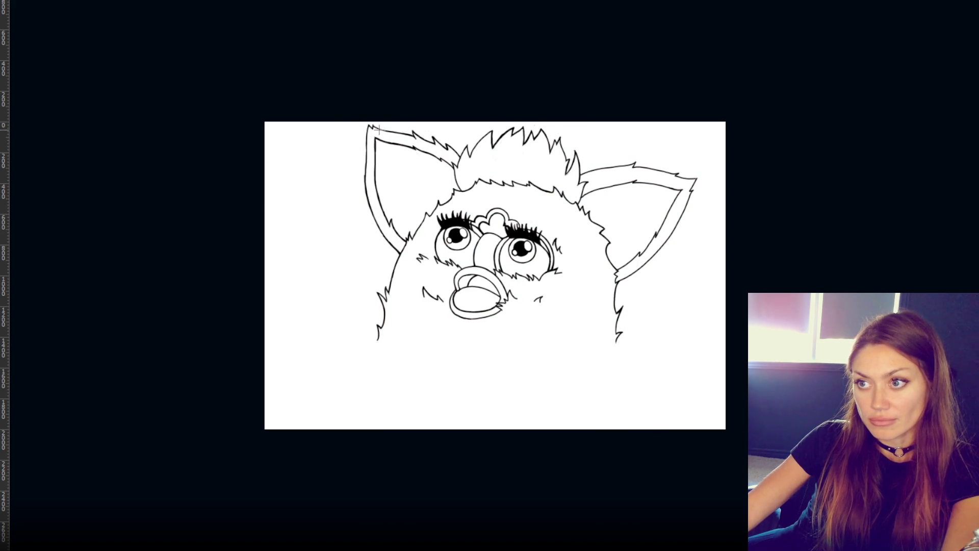
- Copy the square face area merged and paste it into a new clipboard-sized document
mouse_move(437, 217)
mouse_down()
mouse_move(596, 338)
mouse_move(582, 339)
mouse_up()
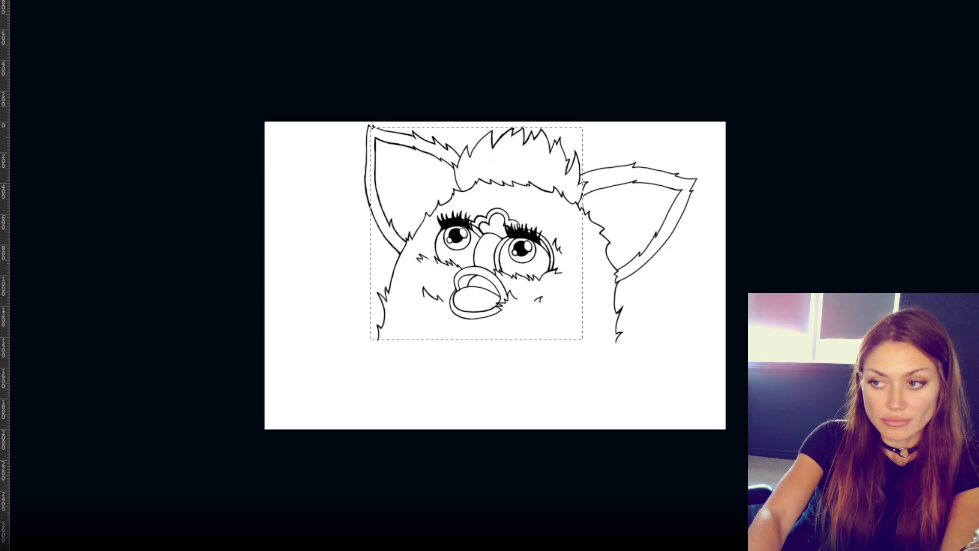
key(ctrl+shift+n)
key(BackSpace)
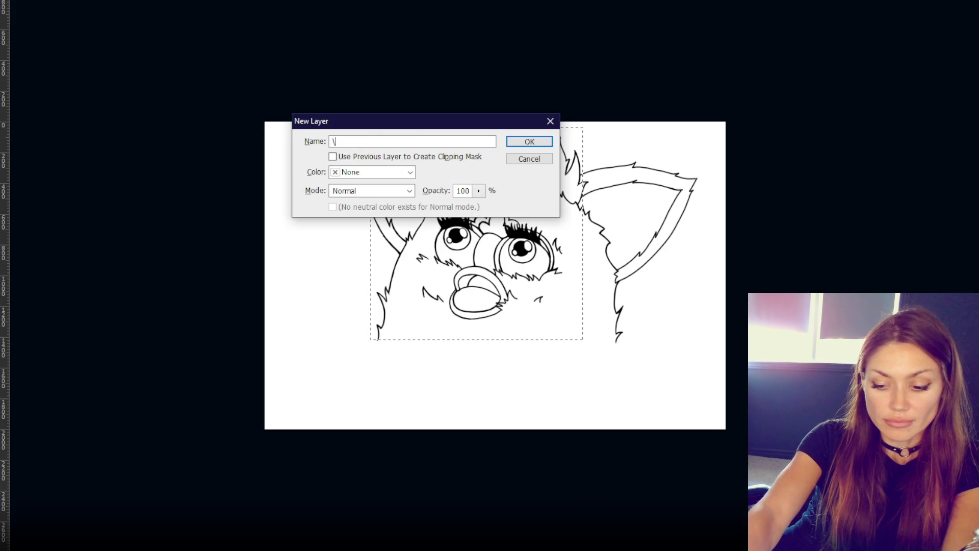
key(Return)
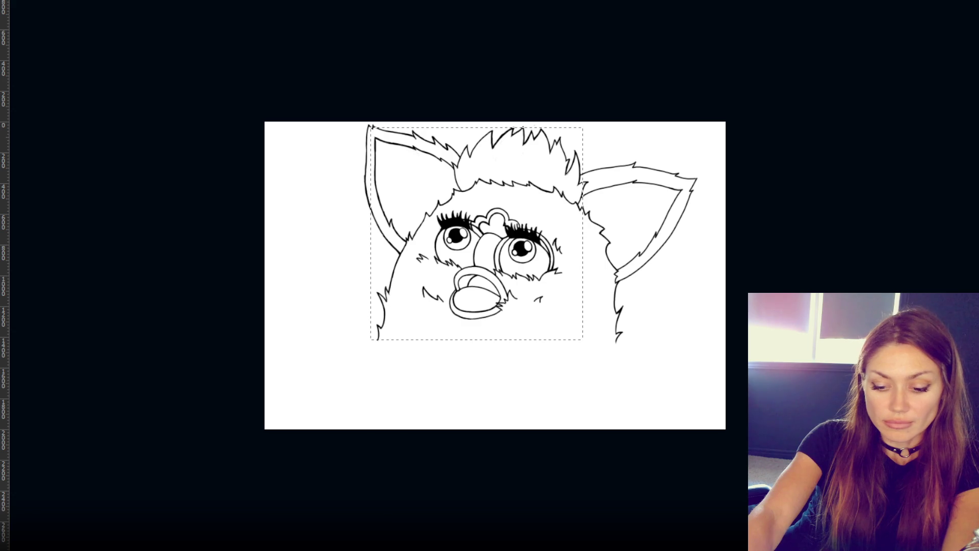
key(ctrl+n)
key(Return)
key(ctrl+v)
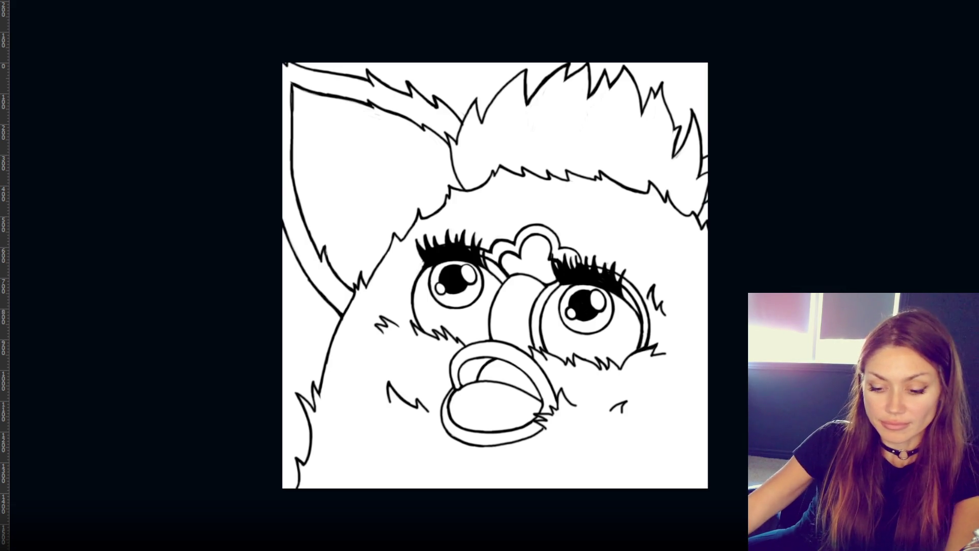
- Crop tighter around the face, then Magic Wand-select the face fur and fill it pink
drag(739, 504, 298, 79)
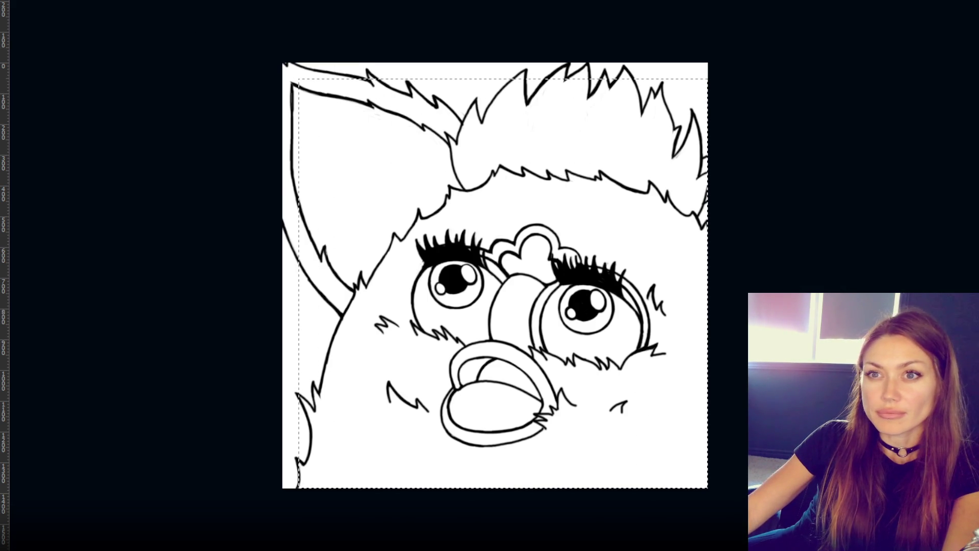
click(23, 69)
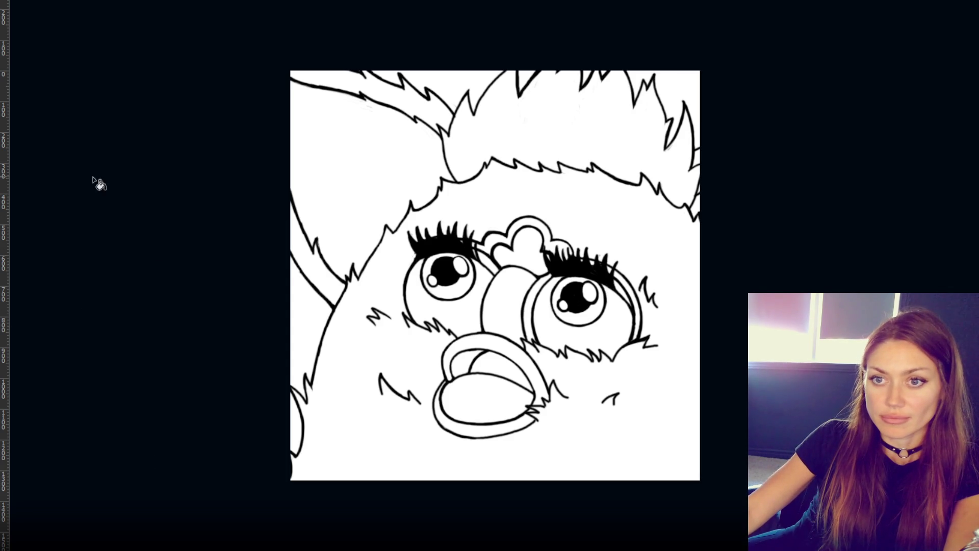
click(387, 293)
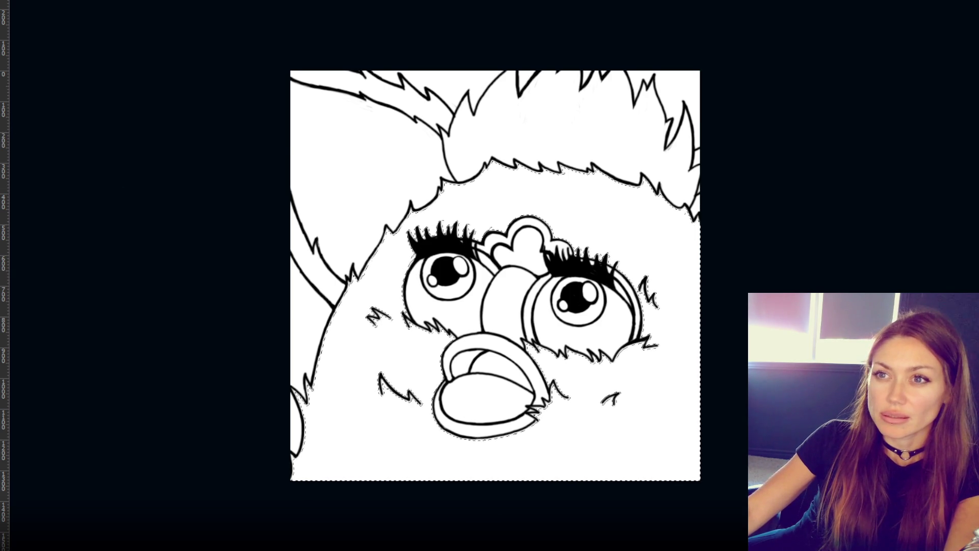
key(alt+s)
mouse_move(61, 81)
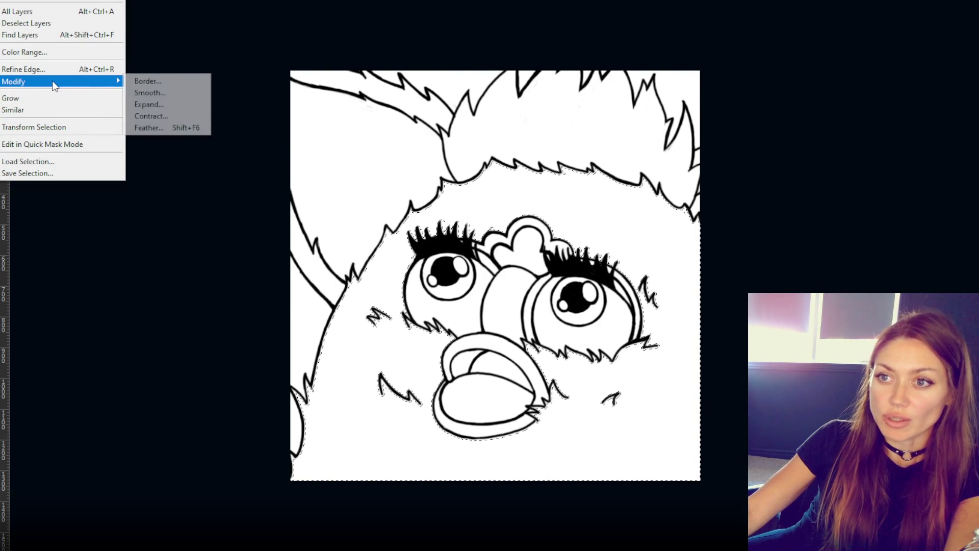
click(184, 128)
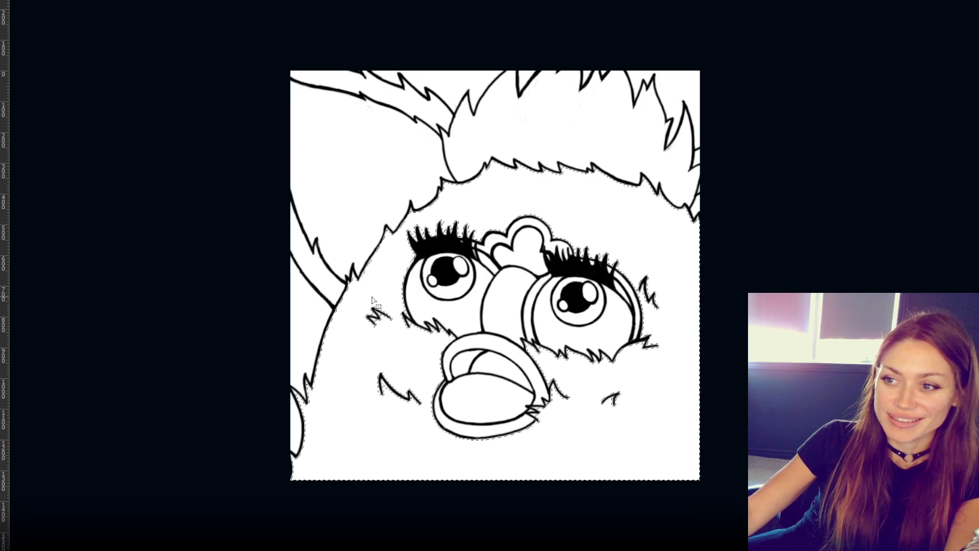
click(393, 284)
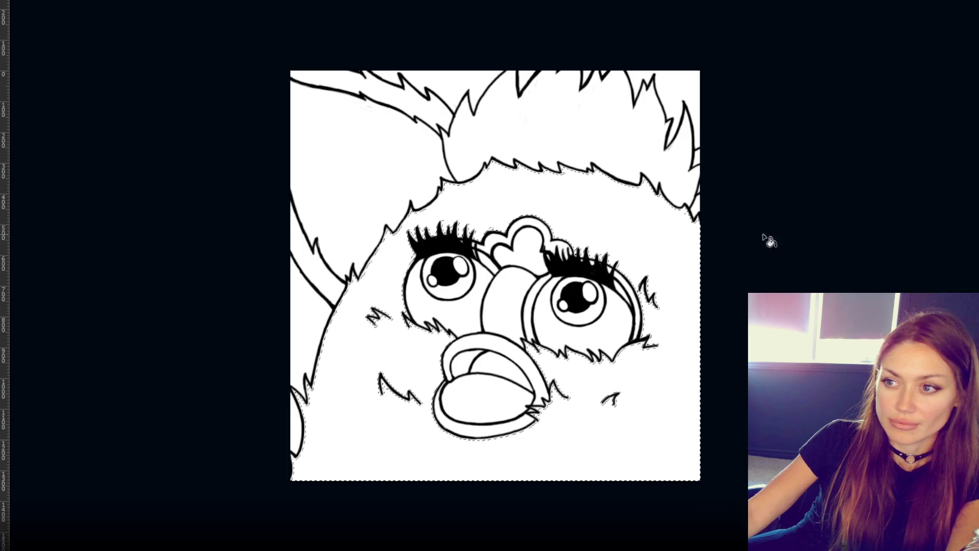
click(562, 205)
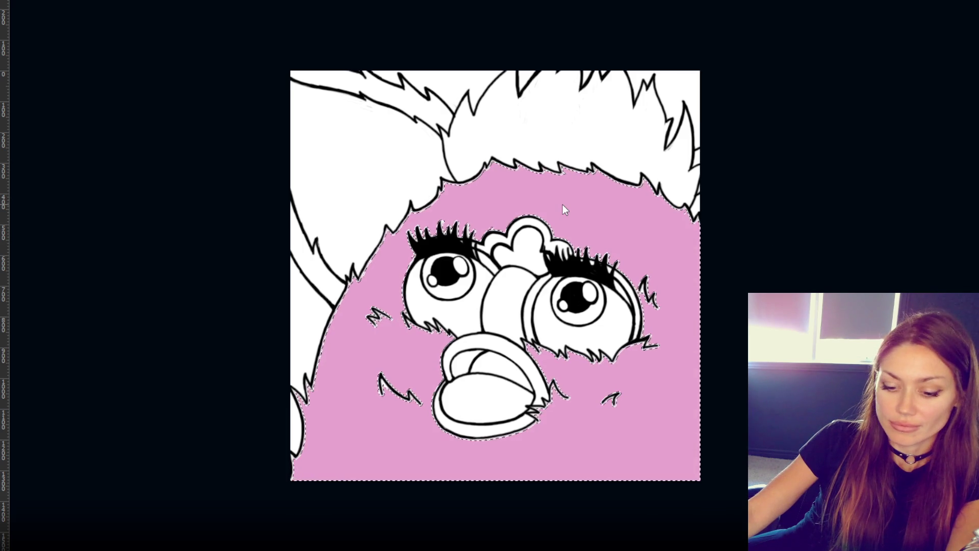
- Undo the earlier pink fill and bucket-fill the face, body and left ear strips pink
key(ctrl+d)
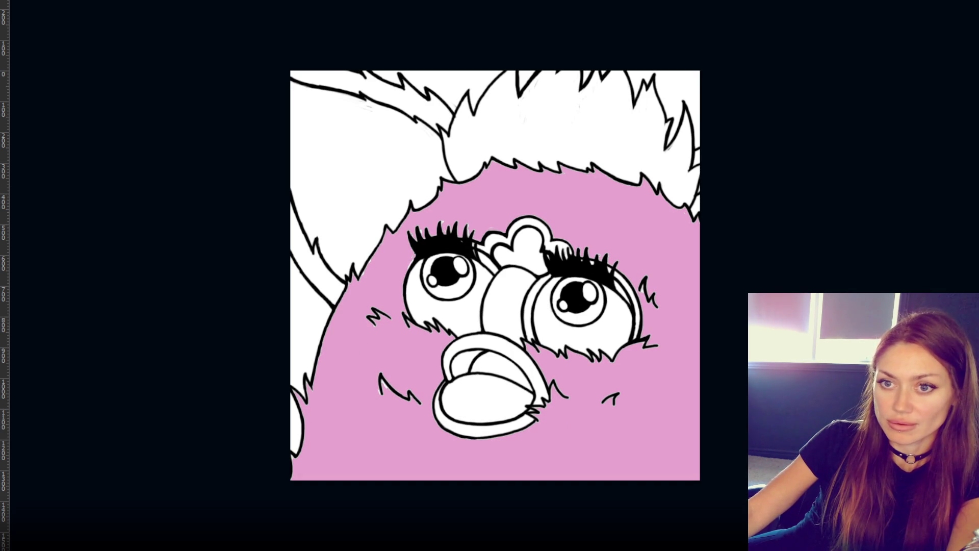
key(ctrl+z)
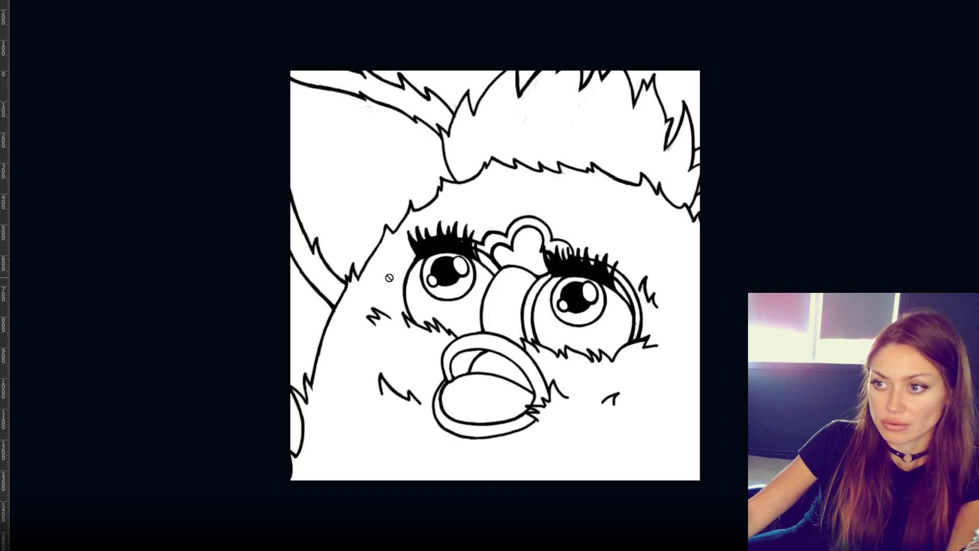
key(g)
click(500, 216)
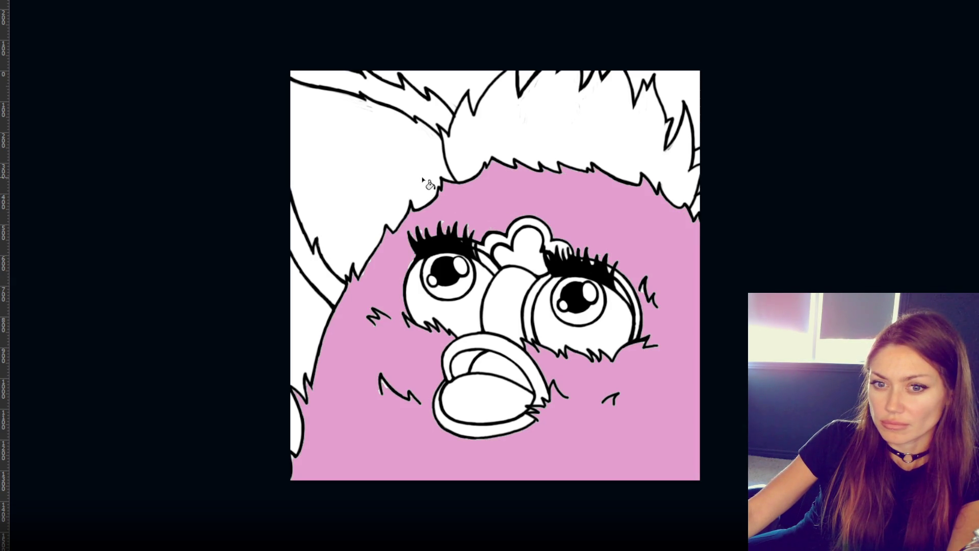
click(402, 93)
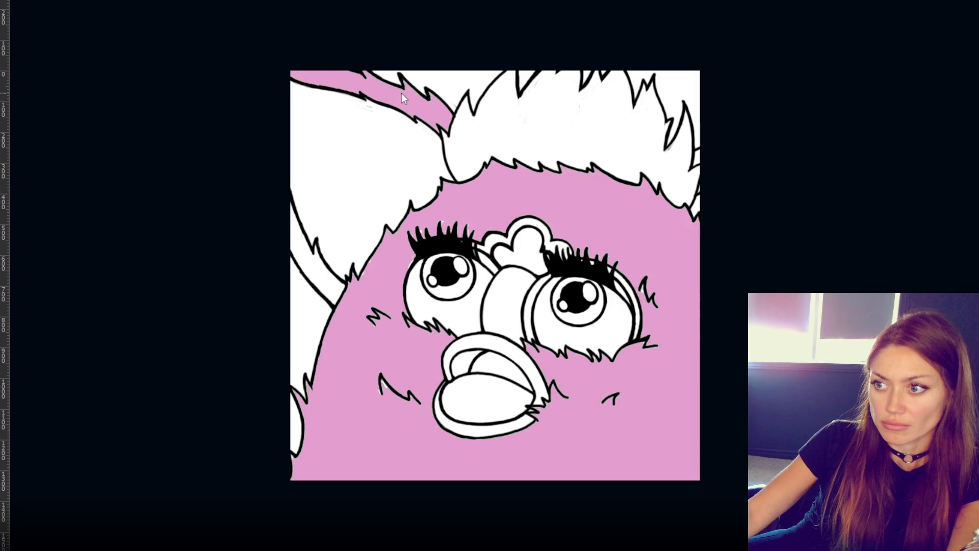
click(329, 292)
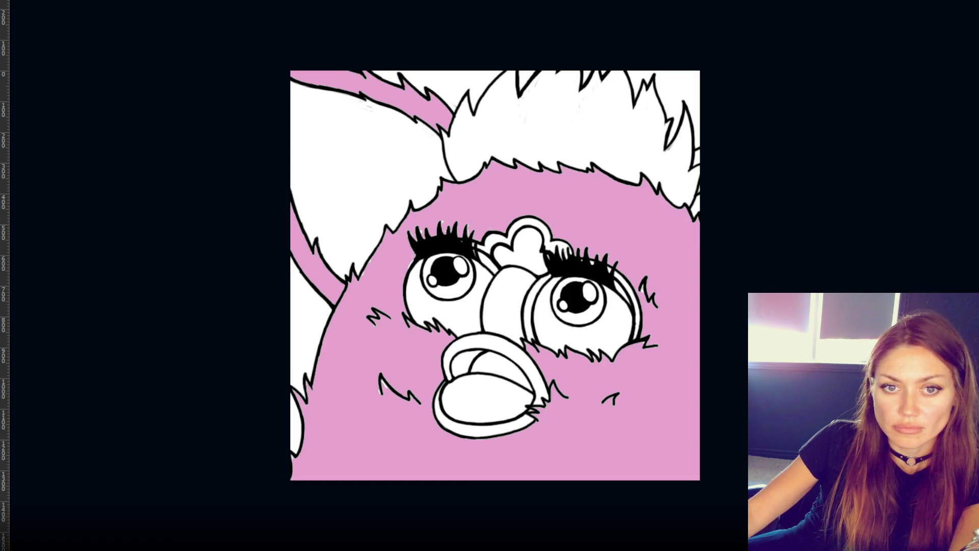
- Fill the inner left ear, hair tuft, heart ring, nose and right-eye rim magenta, and the upper beak yellow
click(404, 165)
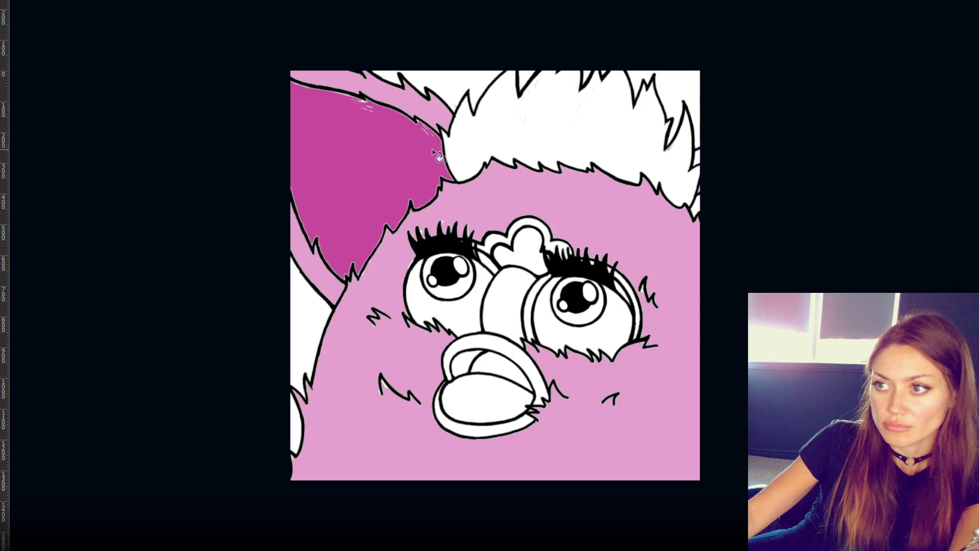
click(535, 133)
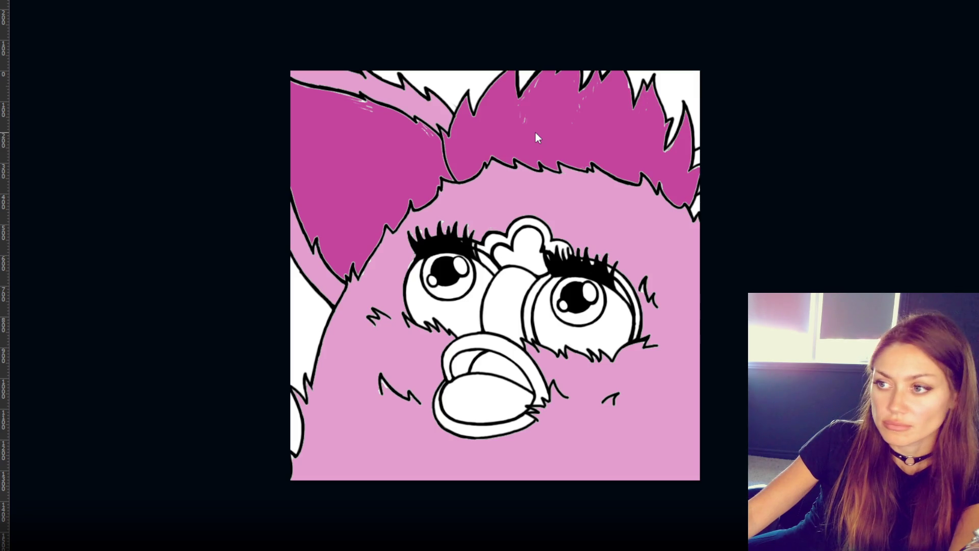
click(529, 224)
click(515, 288)
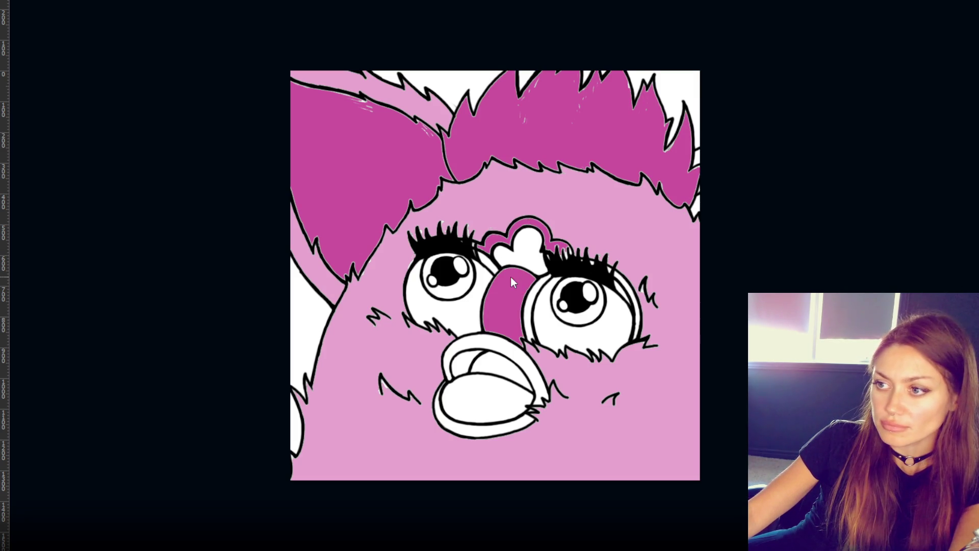
click(528, 310)
click(635, 303)
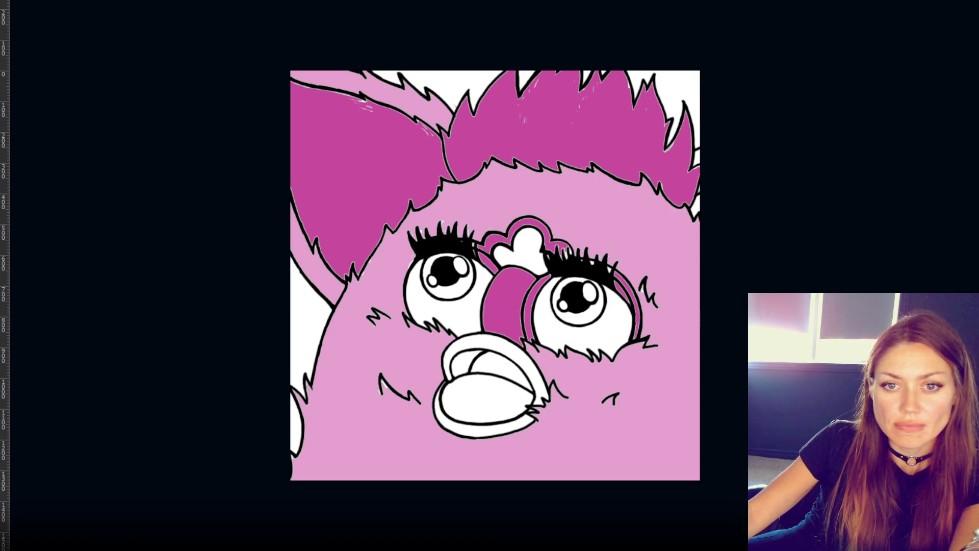
click(484, 345)
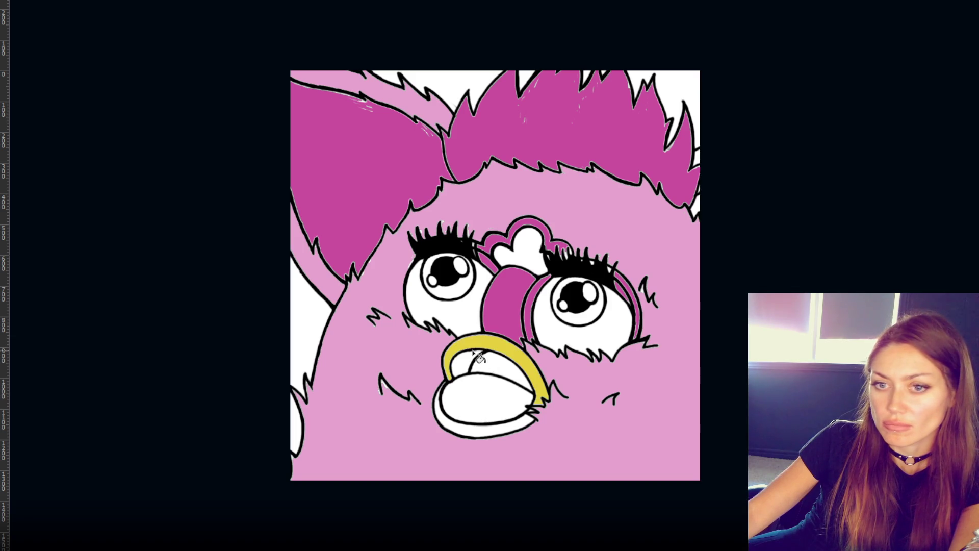
- Fill the inner and lower beak yellow and both irises grey, then recolour them blue
click(472, 363)
click(476, 433)
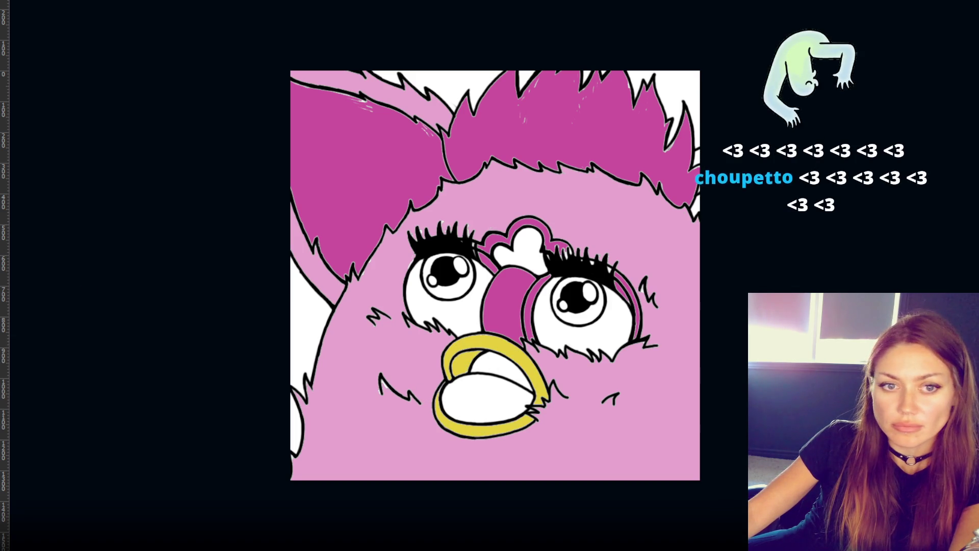
click(577, 320)
click(455, 298)
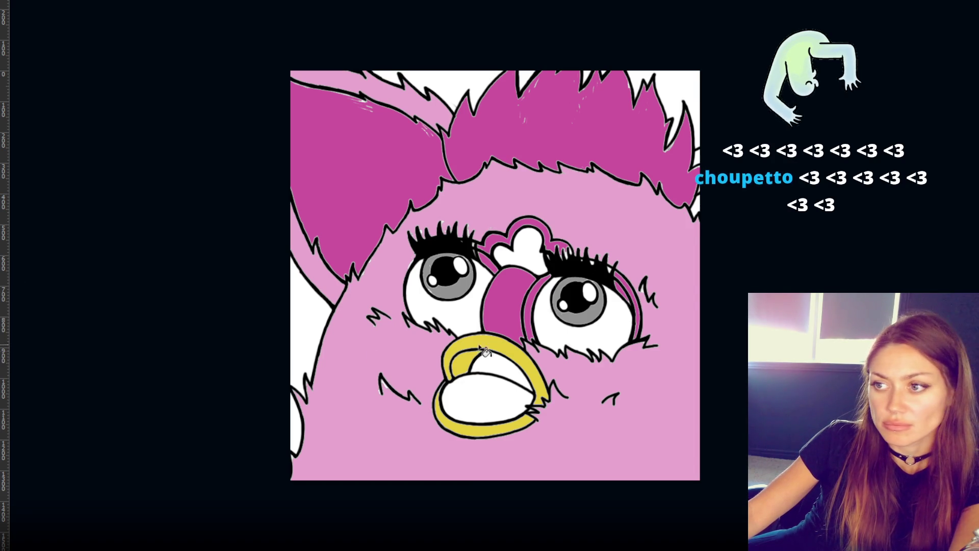
click(463, 295)
click(601, 323)
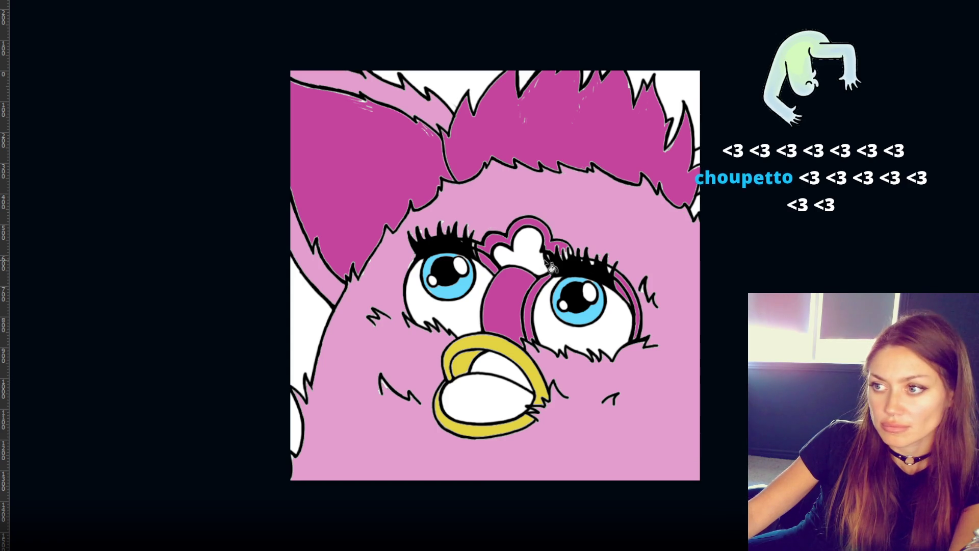
- Fill the forehead heart and mouth interior dark grey, replacing a black beak-interior fill with a darker shade
click(528, 248)
click(494, 365)
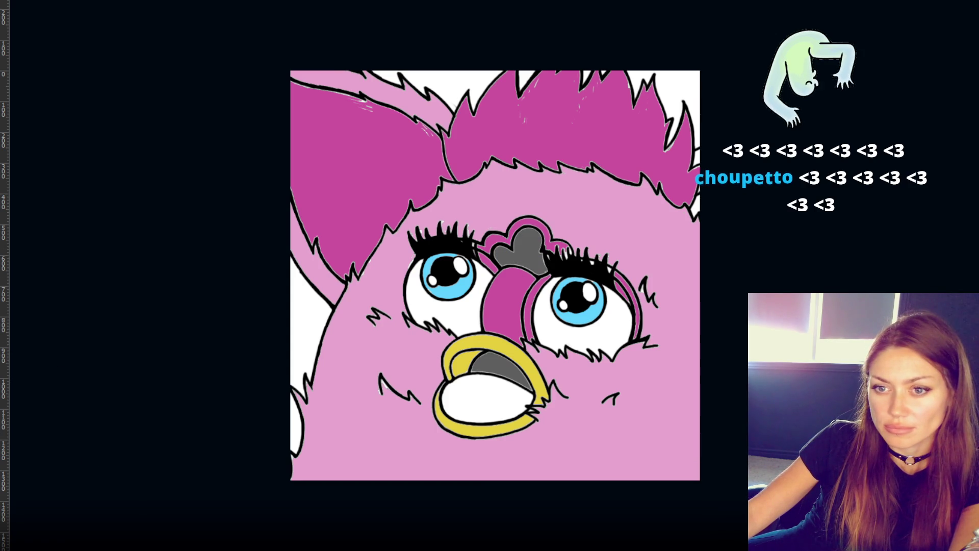
click(508, 372)
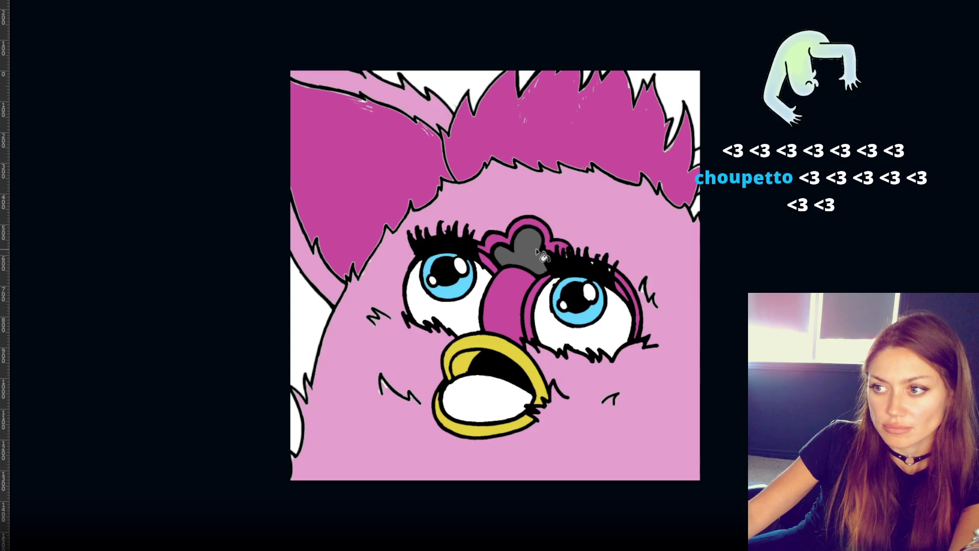
key(ctrl+z)
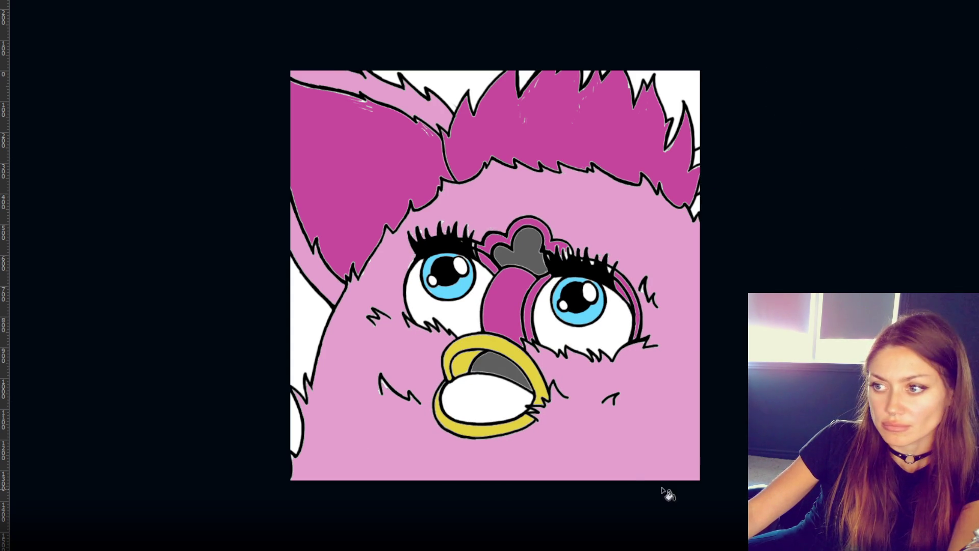
click(505, 376)
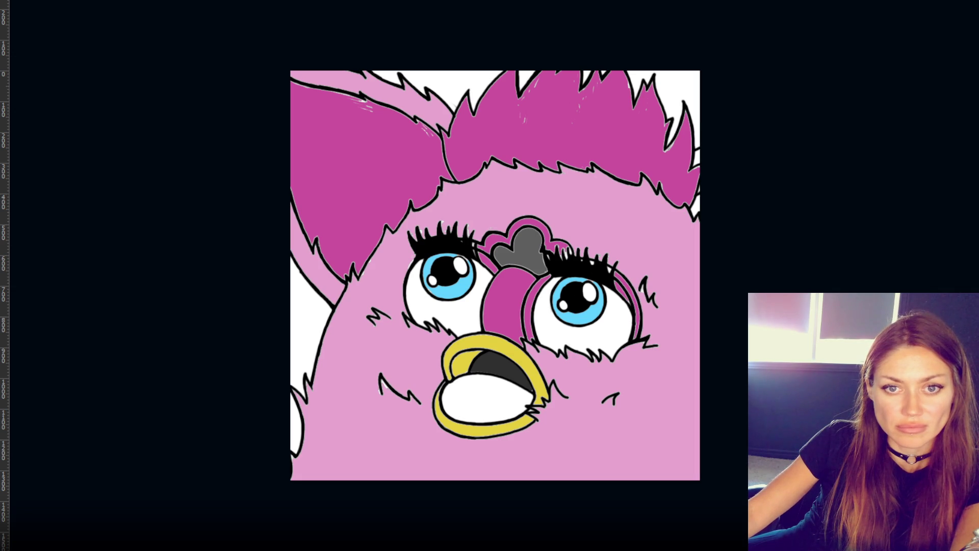
- Fill the mouth interior golden-brown, trial a red tongue and crimson ears/hair, then revert and fill the tongue pink
click(495, 368)
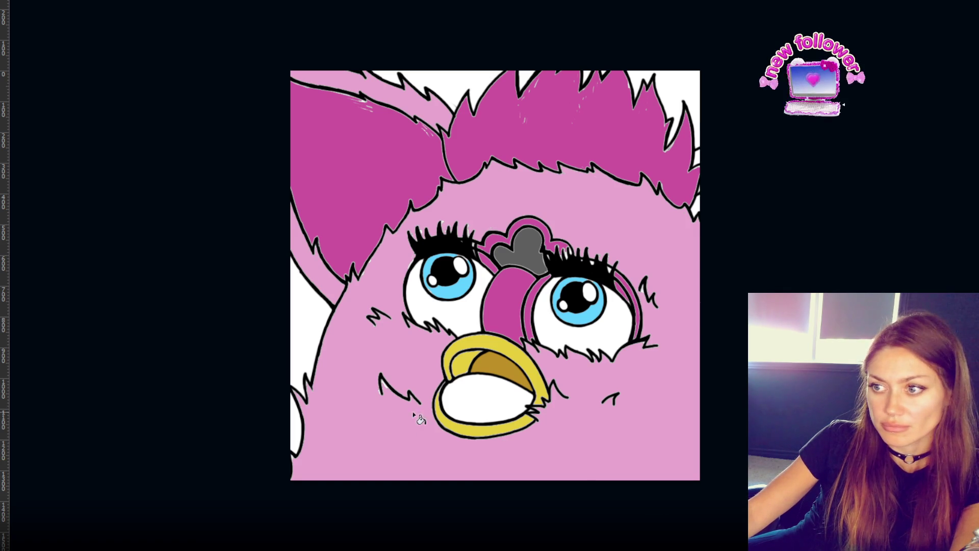
click(465, 403)
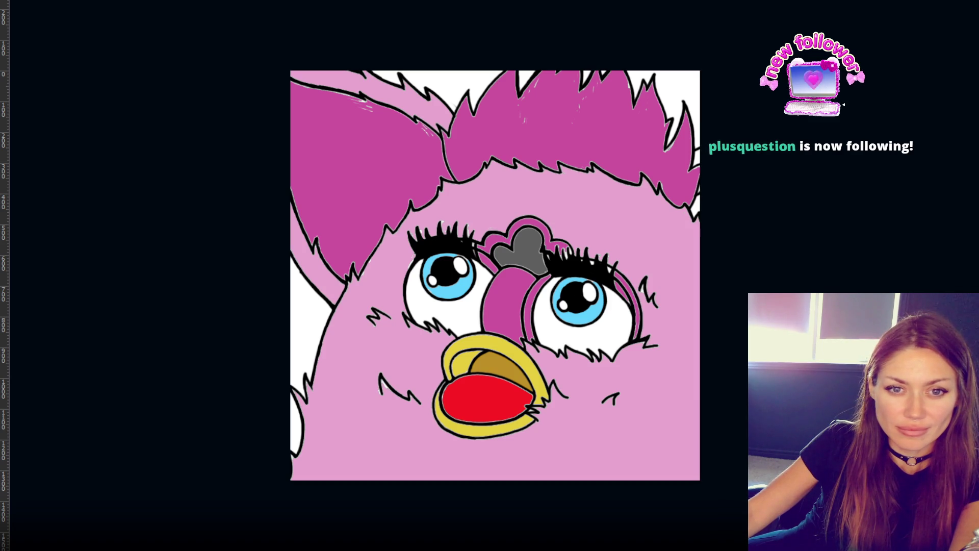
click(351, 232)
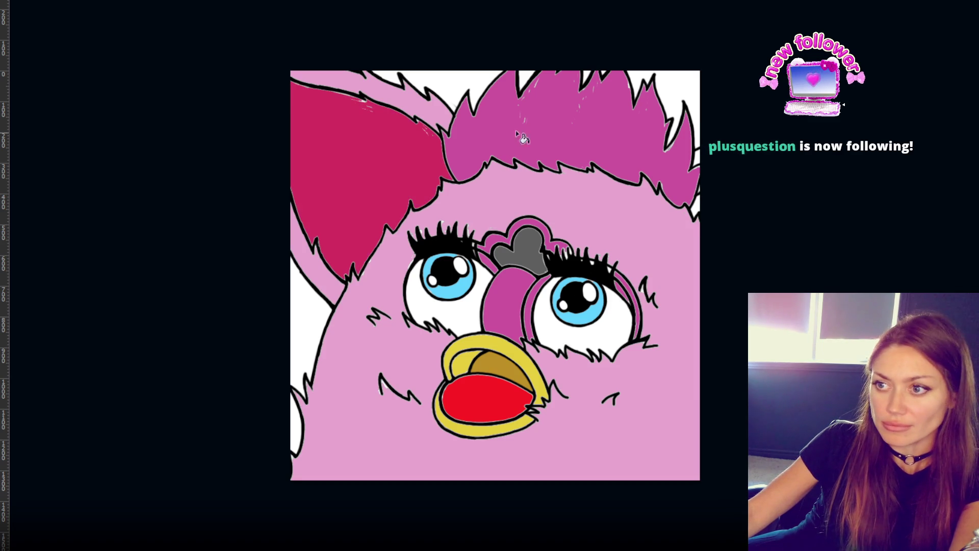
click(553, 120)
click(506, 307)
click(534, 304)
click(535, 227)
click(490, 263)
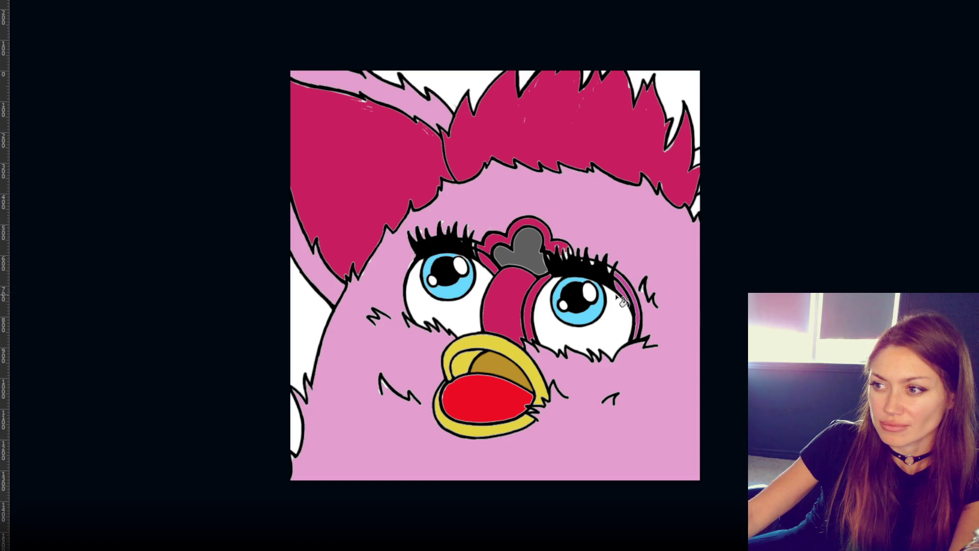
click(629, 289)
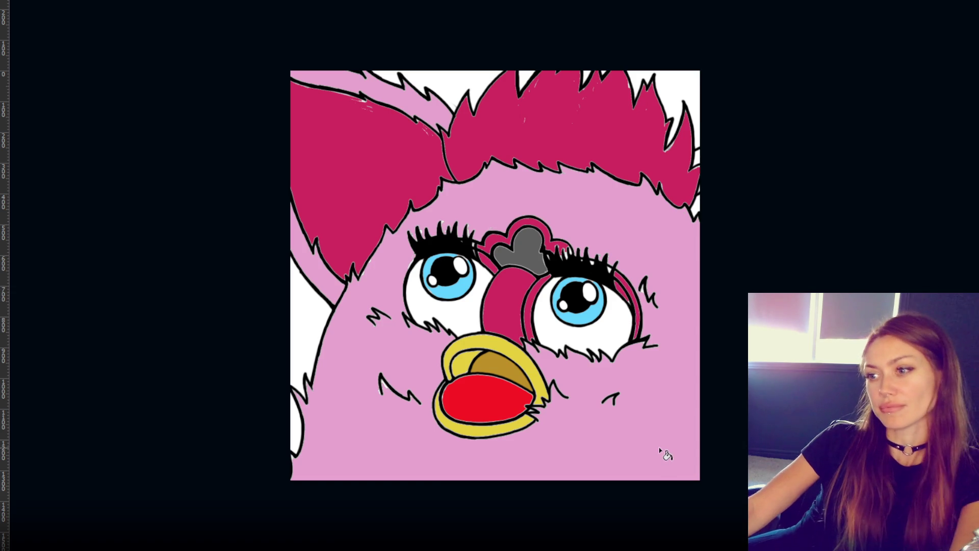
key(ctrl+z)
key(ctrl+z)
key(ctrl+z)
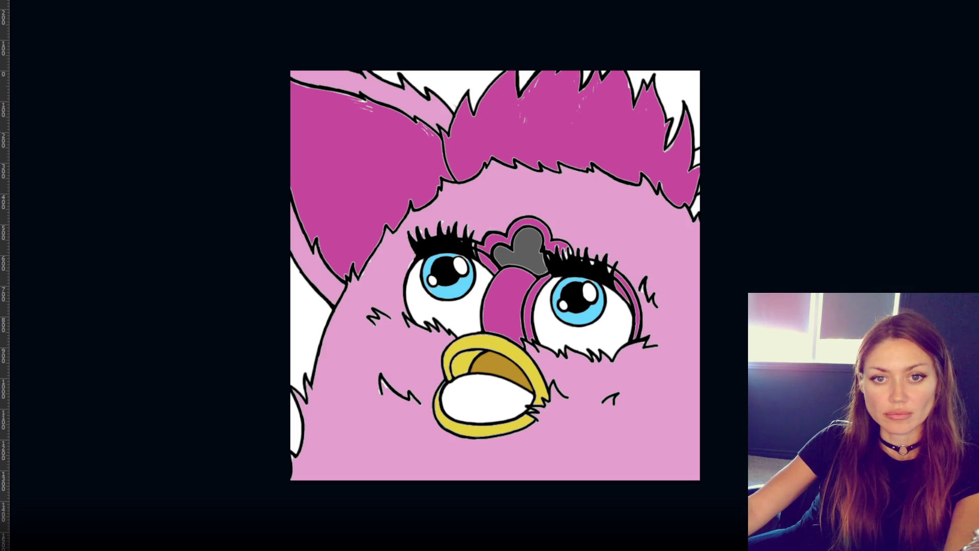
click(487, 400)
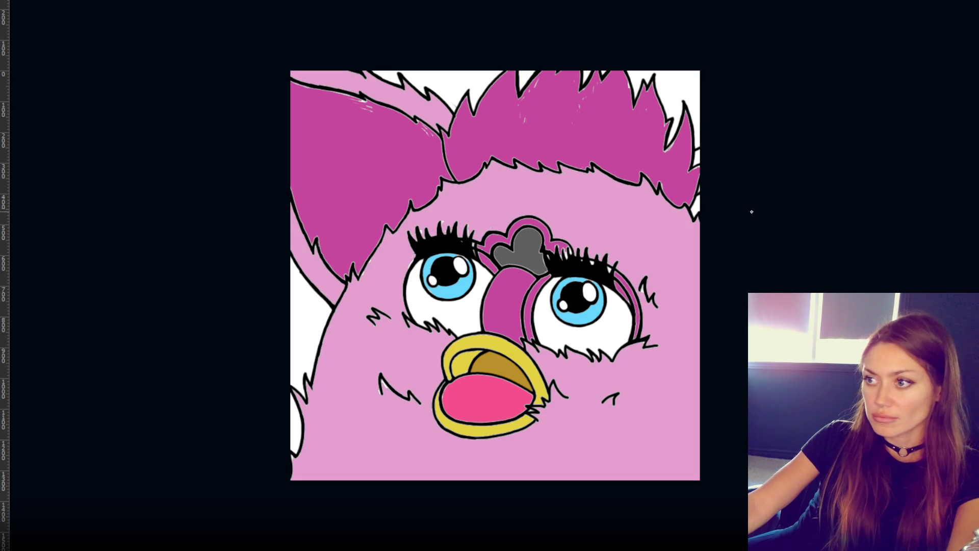
- Fill the leftover gaps along the fur outlines and zoom in on the drawing
click(700, 191)
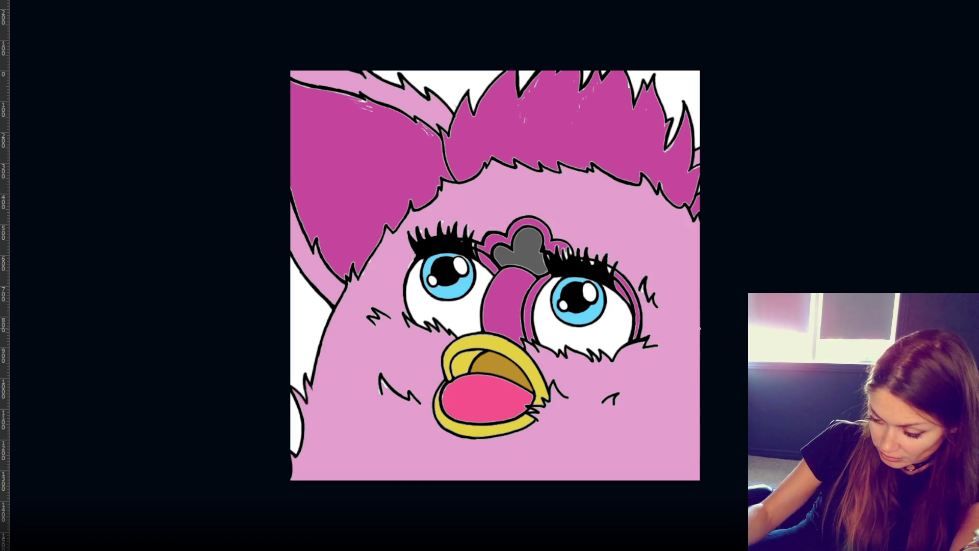
key(ctrl+plus)
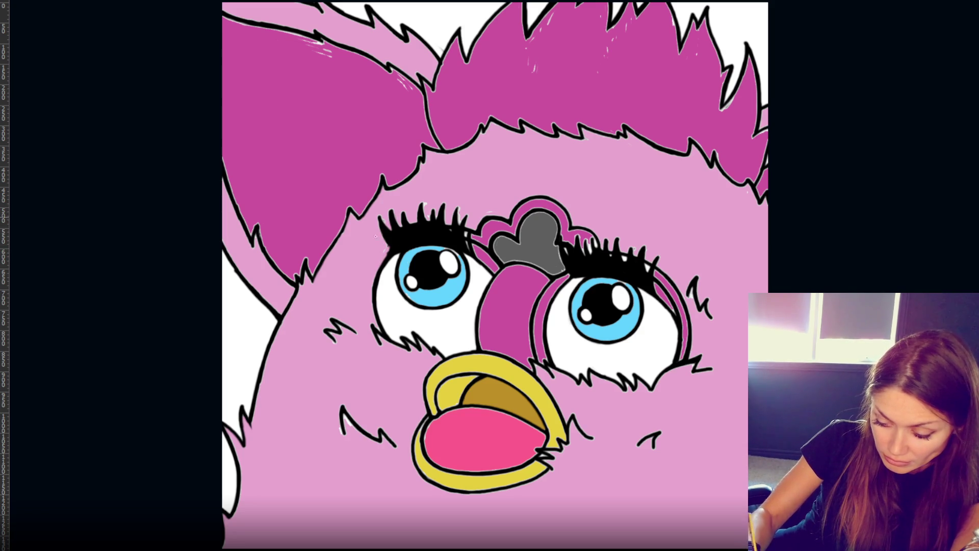
- Paint extra black strokes on both eyes' lashes and the whisker left of the eye
mouse_move(462, 226)
mouse_down()
mouse_move(468, 213)
mouse_move(507, 203)
mouse_up()
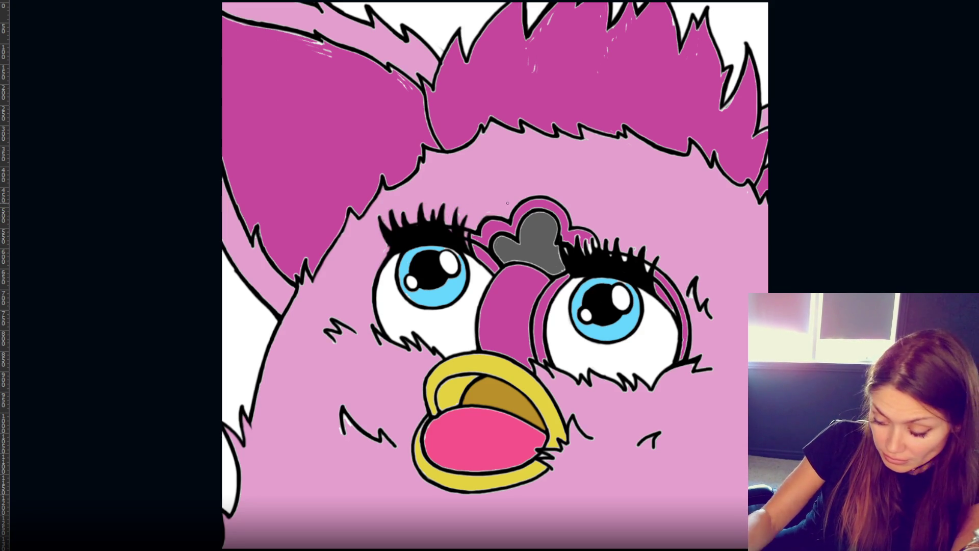
drag(627, 251, 625, 261)
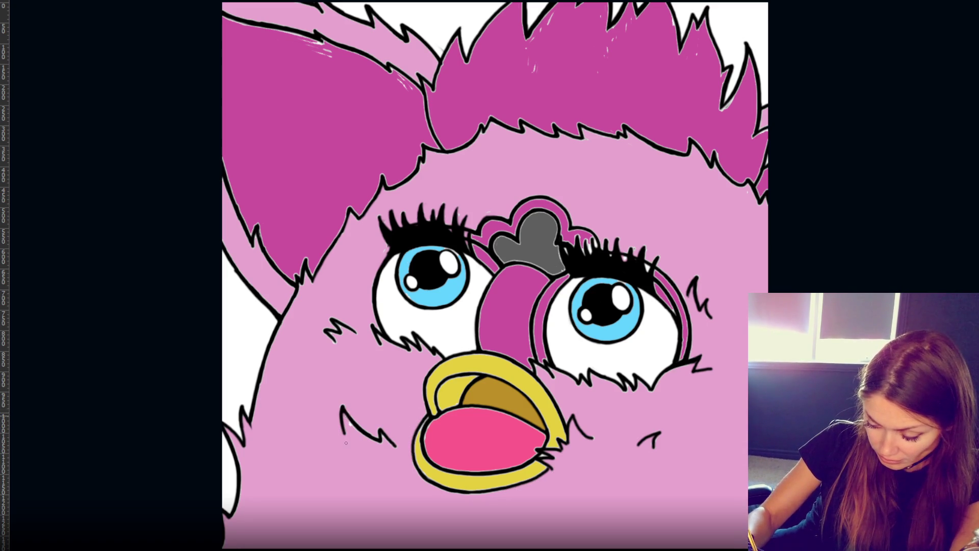
drag(379, 330, 376, 331)
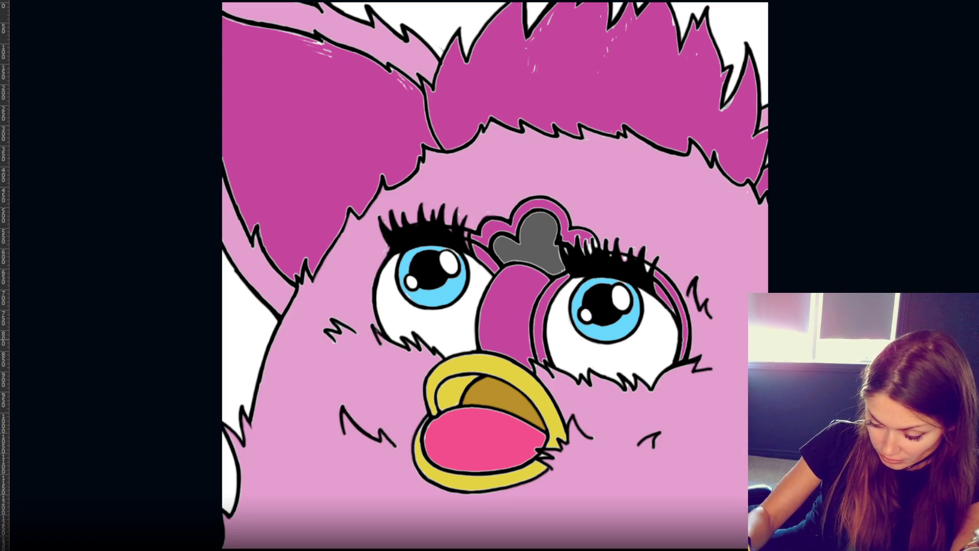
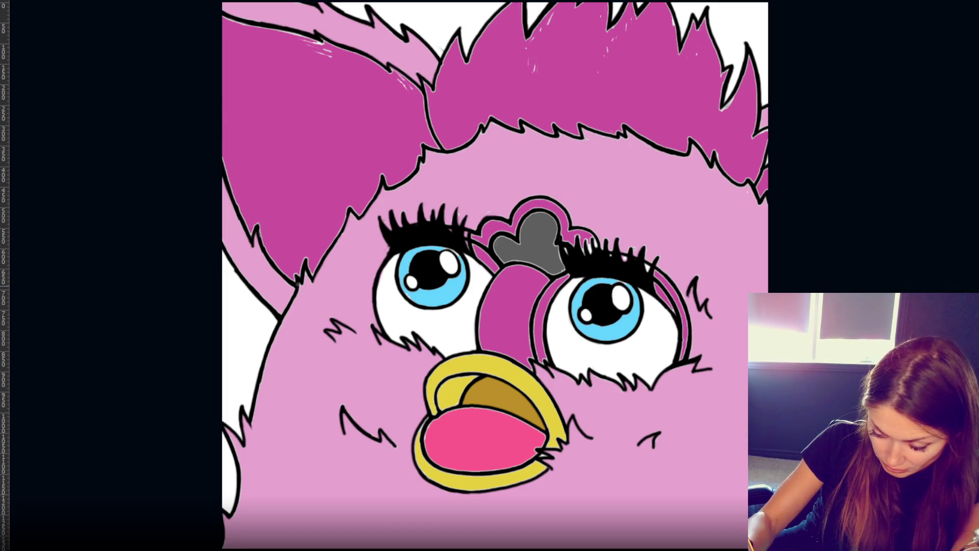
- Touch up the ear-base ink line and paint sampled magenta over the ear's top-edge streaks
drag(297, 288, 304, 280)
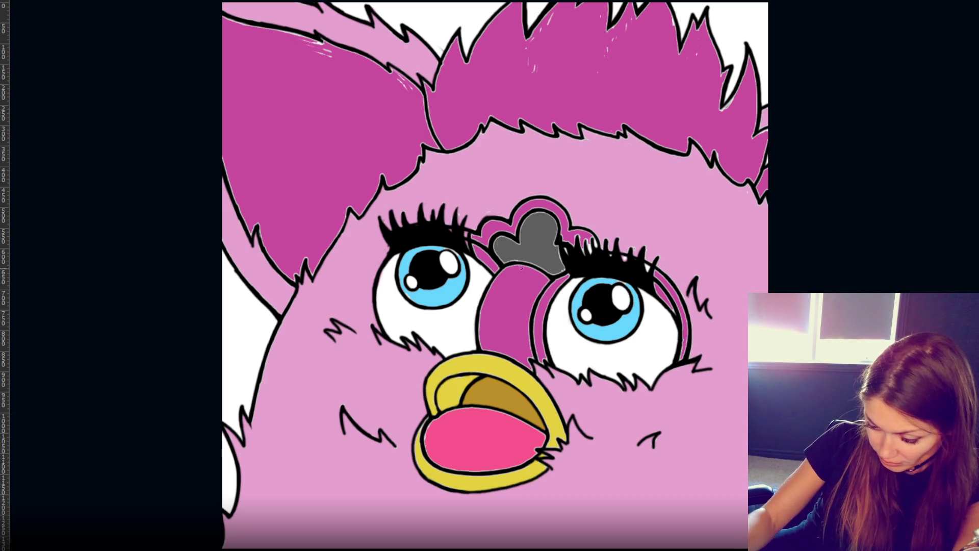
alt+click(523, 70)
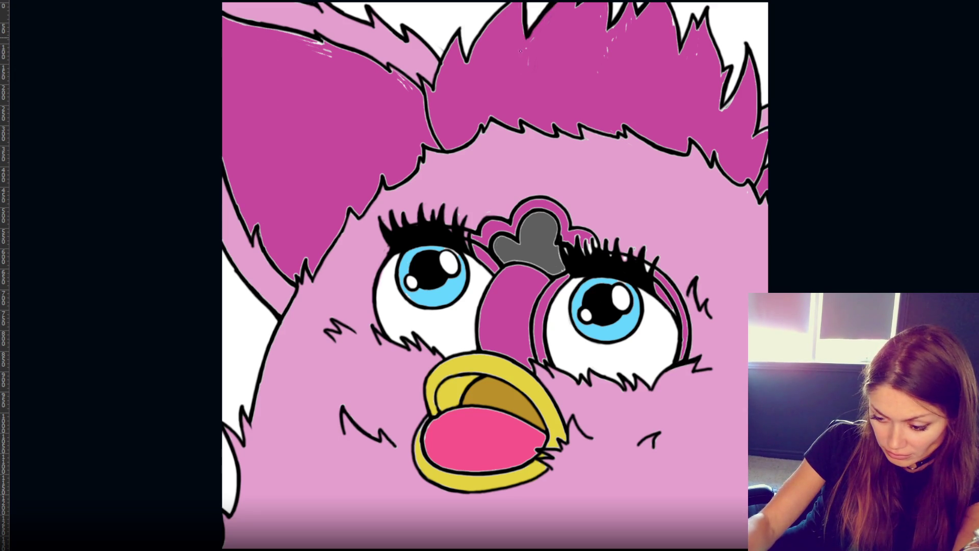
drag(278, 31, 322, 52)
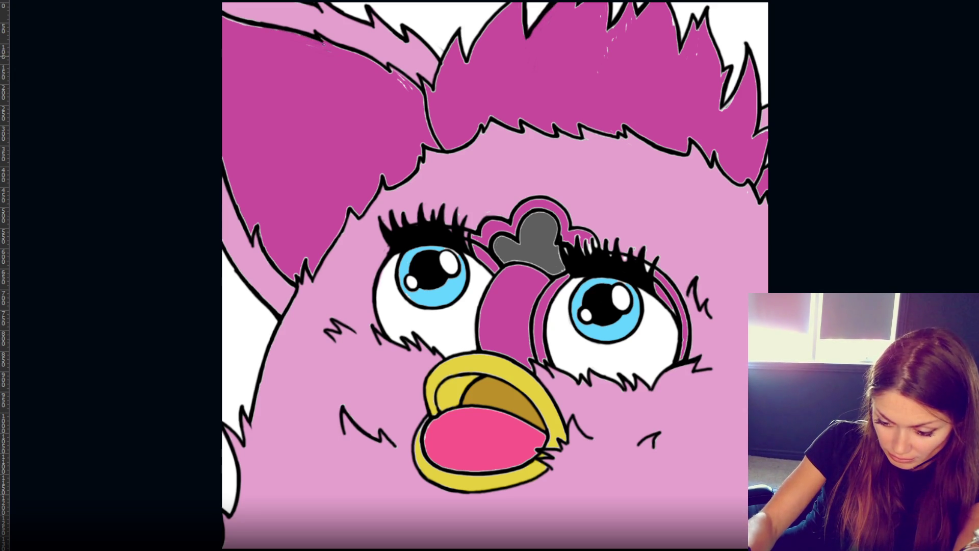
drag(255, 29, 223, 15)
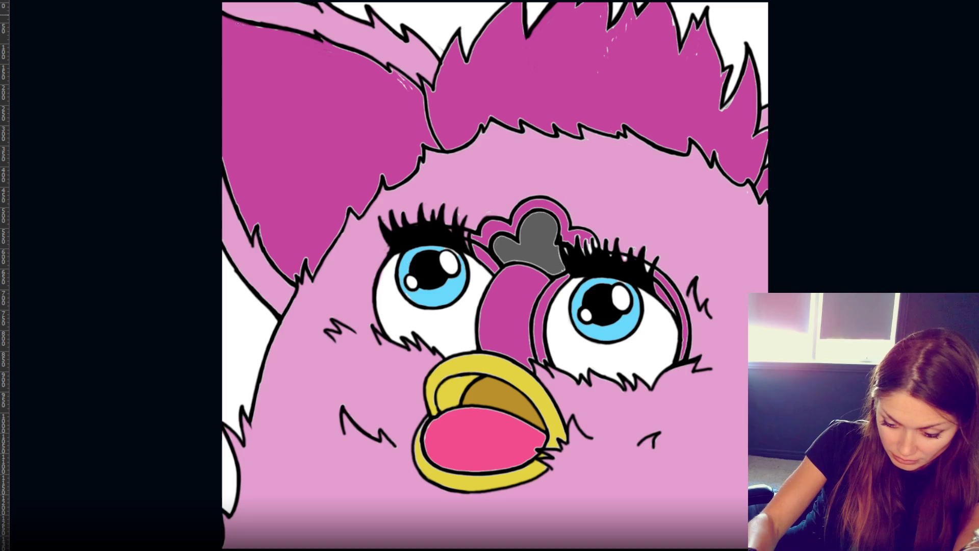
- Fill the remaining white streaks along the left ear and hair edge with magenta
mouse_move(370, 66)
mouse_down()
mouse_move(351, 53)
mouse_move(380, 73)
mouse_up()
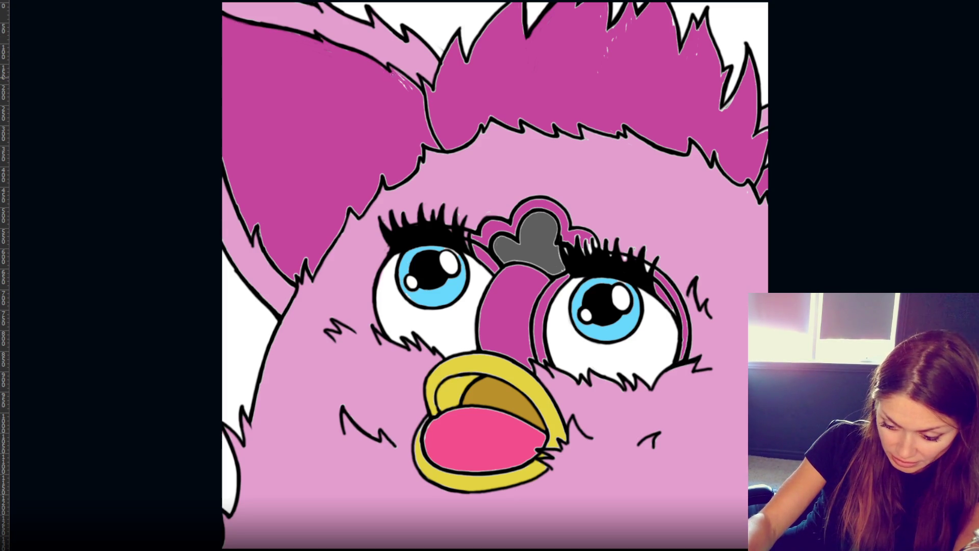
drag(403, 77, 428, 99)
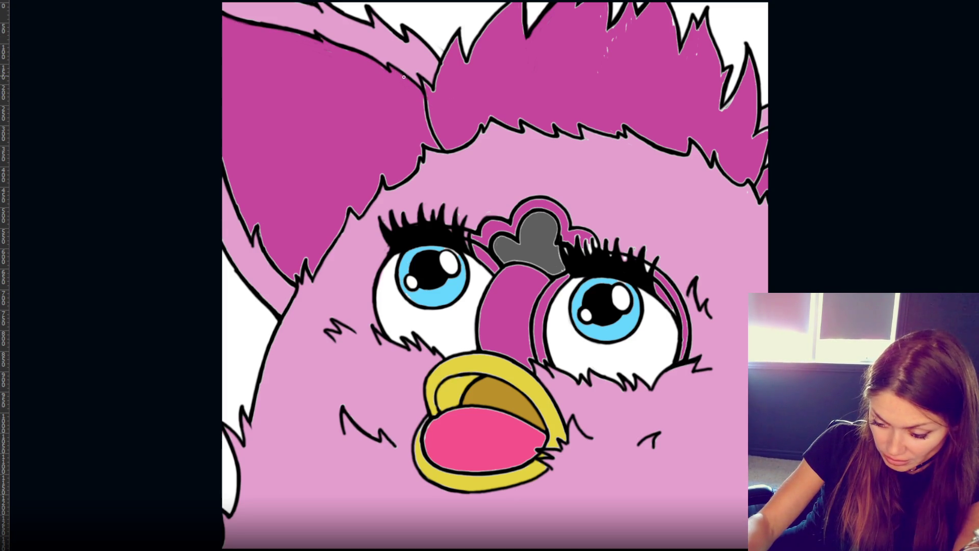
mouse_move(443, 61)
mouse_down()
mouse_move(451, 36)
mouse_move(470, 61)
mouse_move(492, 24)
mouse_up()
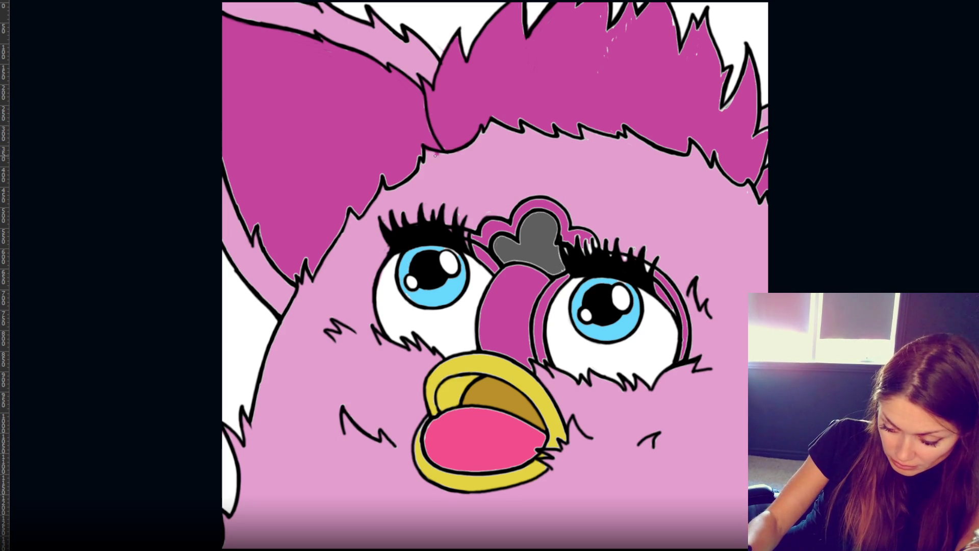
alt+click(451, 171)
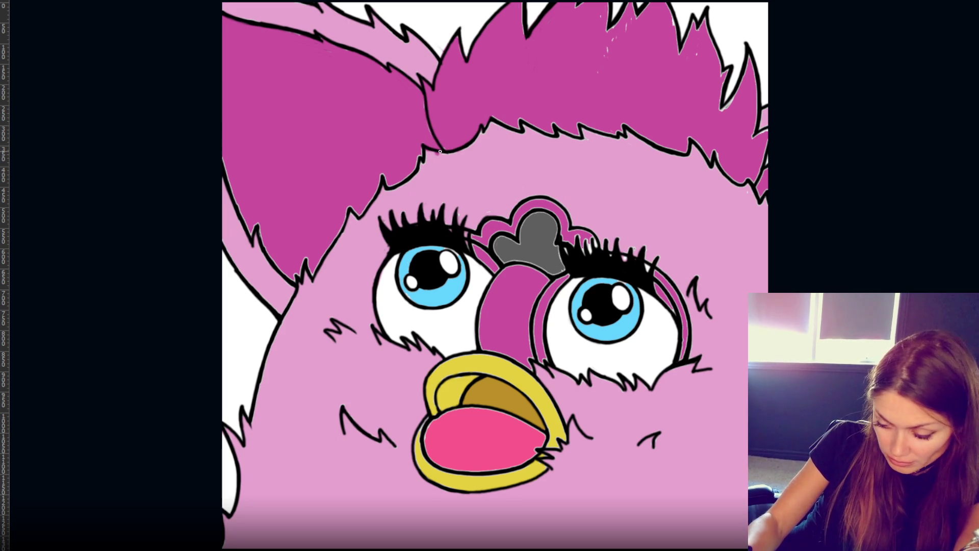
key(ctrl+plus)
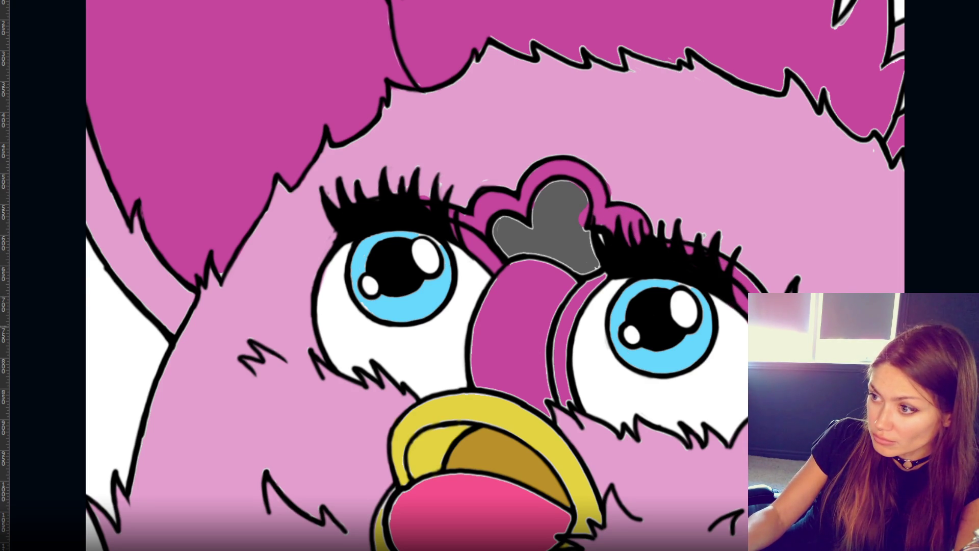
- Paint magenta along the right eye's lashes and erase the stray magenta from its eye white
drag(738, 312, 742, 326)
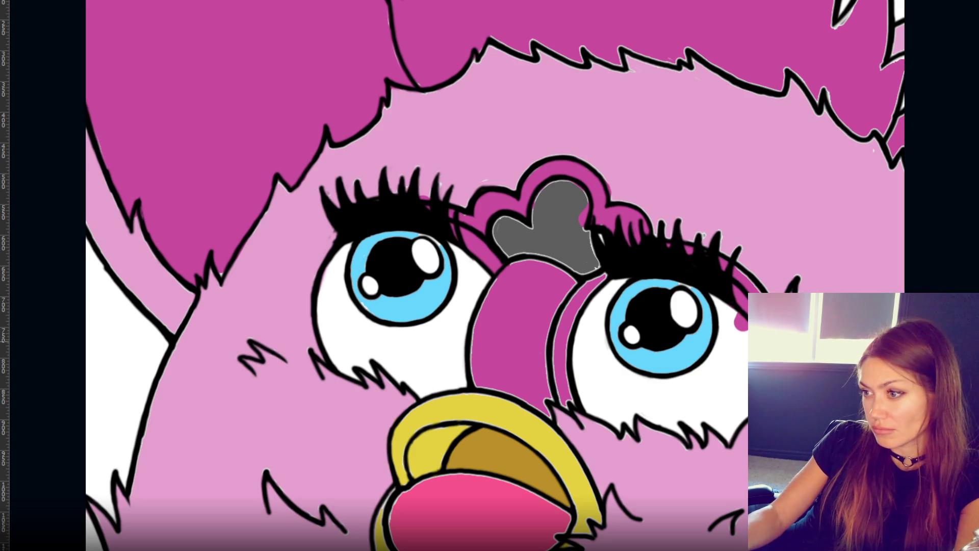
drag(765, 289, 731, 257)
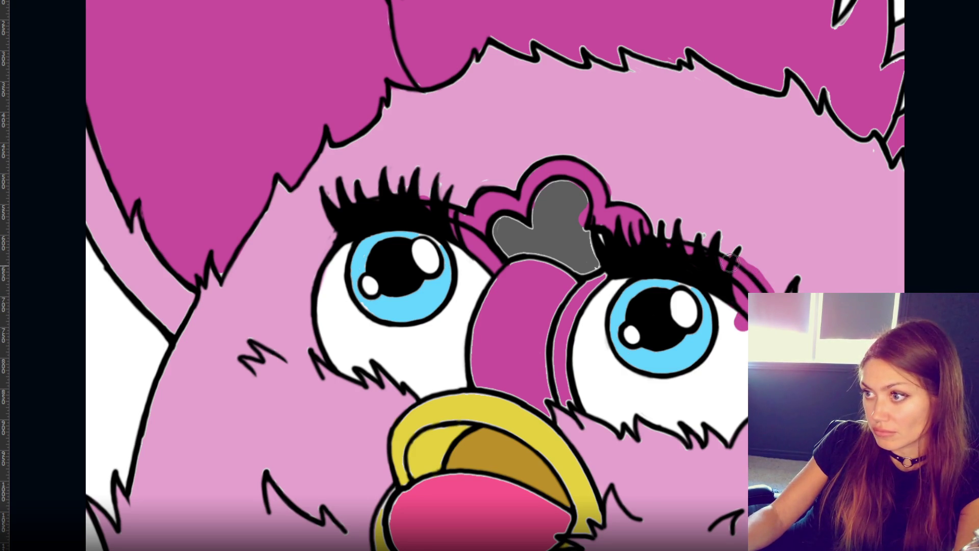
mouse_move(733, 314)
mouse_down()
mouse_move(736, 324)
mouse_move(743, 316)
mouse_up()
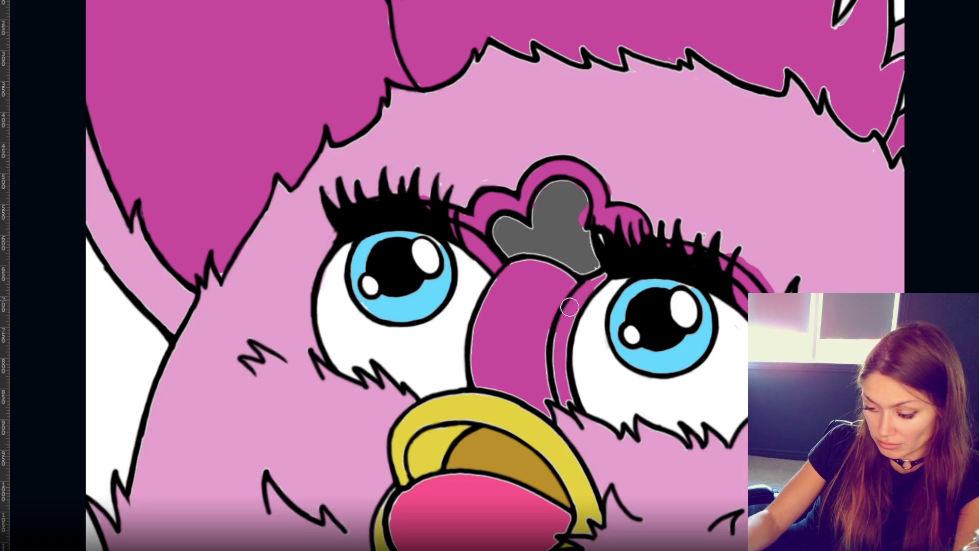
- Repaint the nose stripe's edges and clean up its left side
mouse_move(567, 311)
mouse_down()
mouse_move(560, 357)
mouse_move(554, 331)
mouse_move(566, 402)
mouse_up()
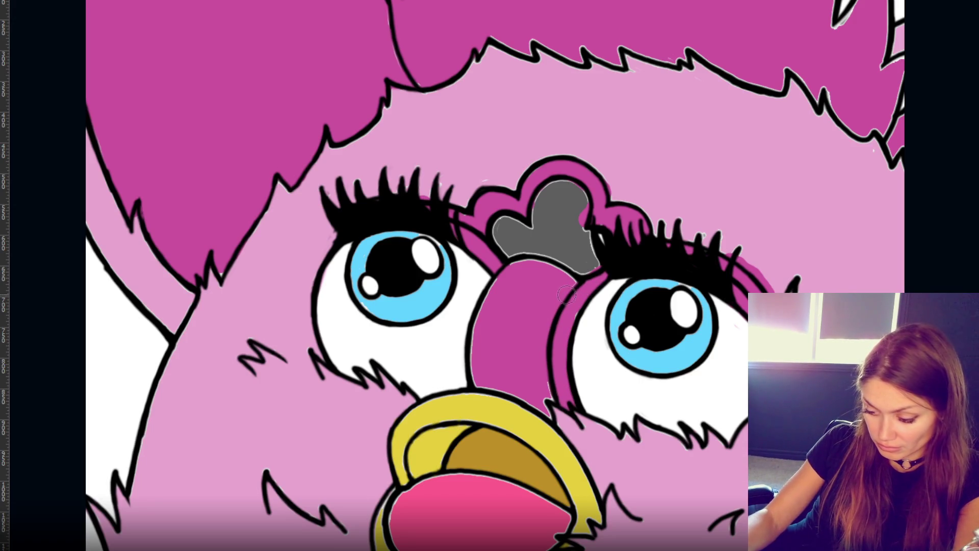
mouse_move(507, 277)
mouse_down()
mouse_move(473, 337)
mouse_move(472, 382)
mouse_move(484, 326)
mouse_move(479, 387)
mouse_move(543, 408)
mouse_move(548, 380)
mouse_up()
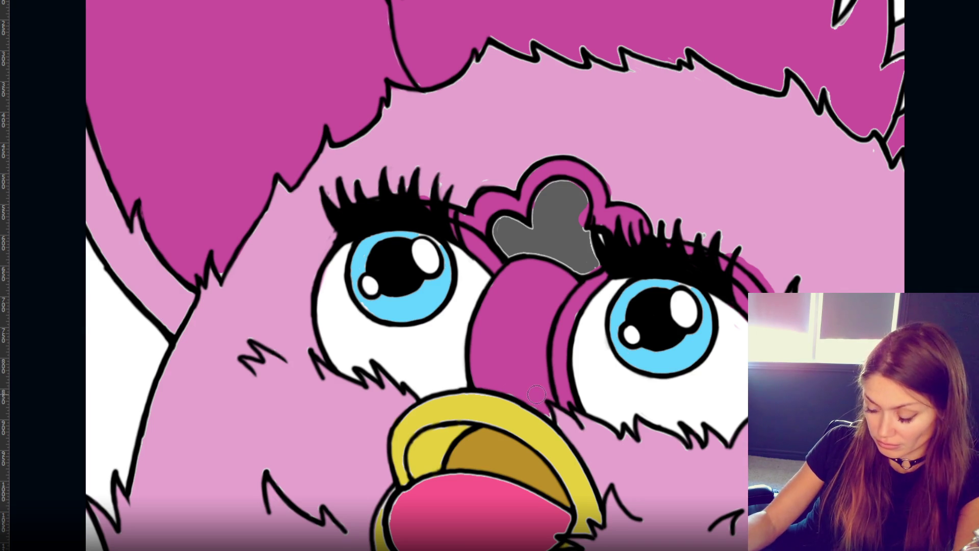
drag(678, 131, 627, 310)
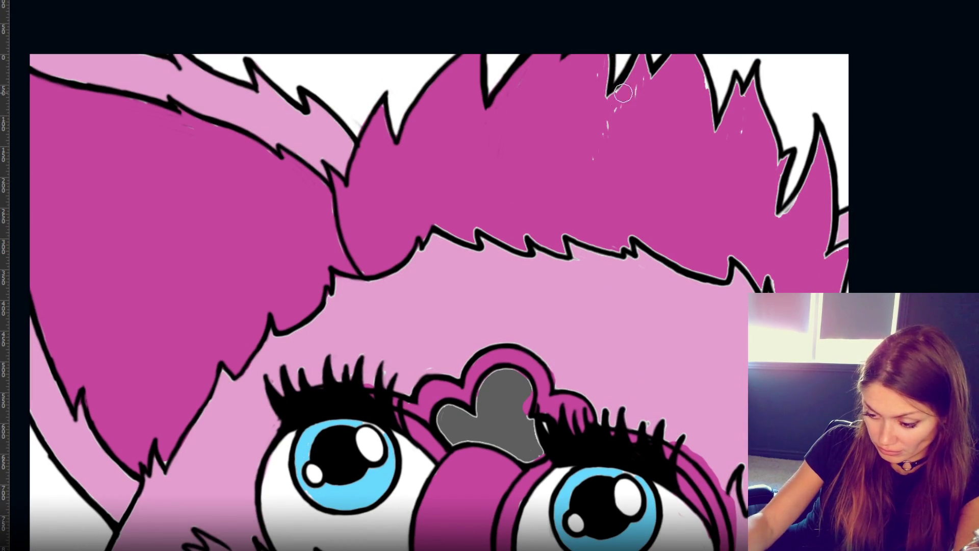
- Dab magenta over the white specks in the top fur and along its top-right edge
click(606, 125)
click(592, 158)
click(598, 75)
click(704, 84)
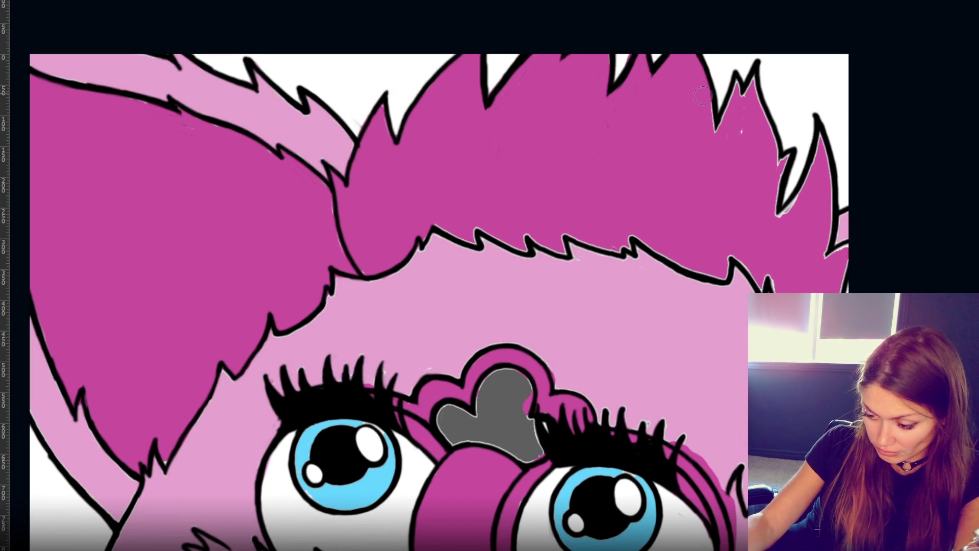
click(728, 105)
click(747, 86)
- Fill the light gaps along the fur's right edge, touch up its lower outline, and fill the spike tip
drag(760, 105, 780, 153)
drag(734, 72, 749, 88)
mouse_move(776, 155)
mouse_down()
mouse_move(804, 193)
mouse_move(828, 130)
mouse_move(819, 250)
mouse_up()
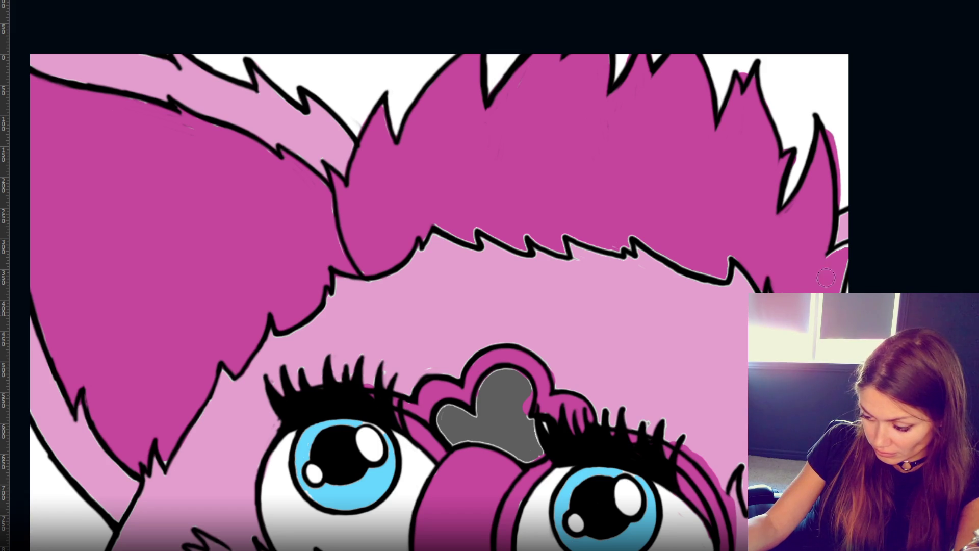
drag(583, 233, 726, 268)
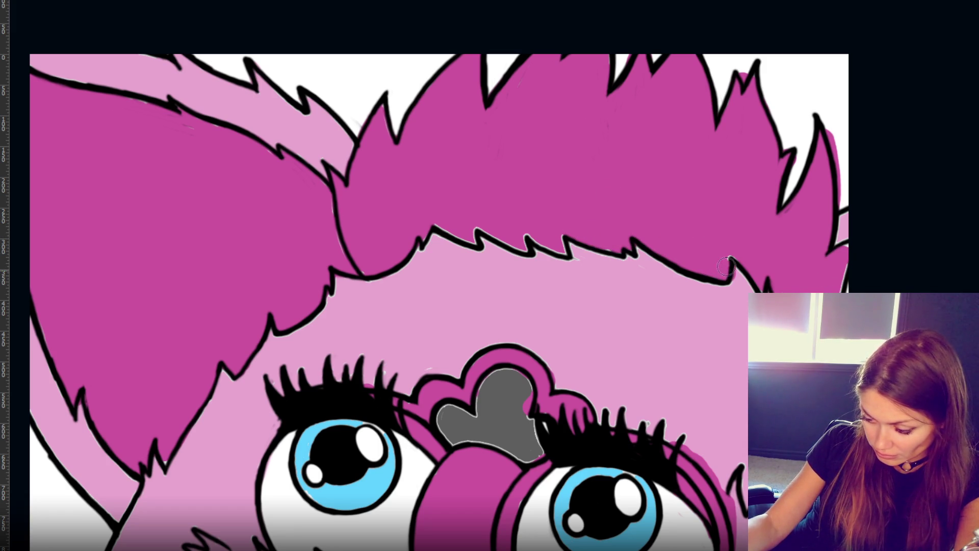
mouse_move(568, 226)
mouse_down()
mouse_move(563, 247)
mouse_move(526, 225)
mouse_move(507, 237)
mouse_move(471, 217)
mouse_move(472, 240)
mouse_move(433, 223)
mouse_up()
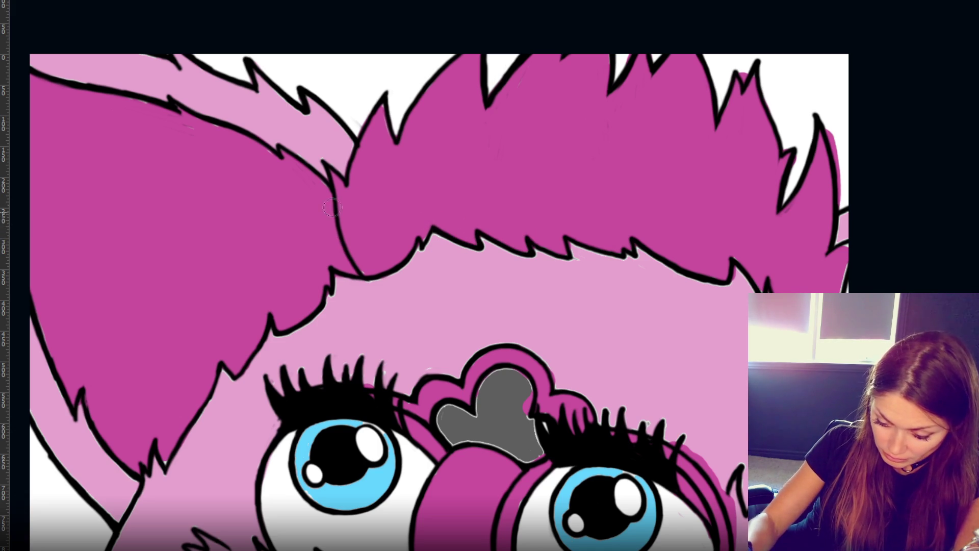
drag(376, 113, 382, 98)
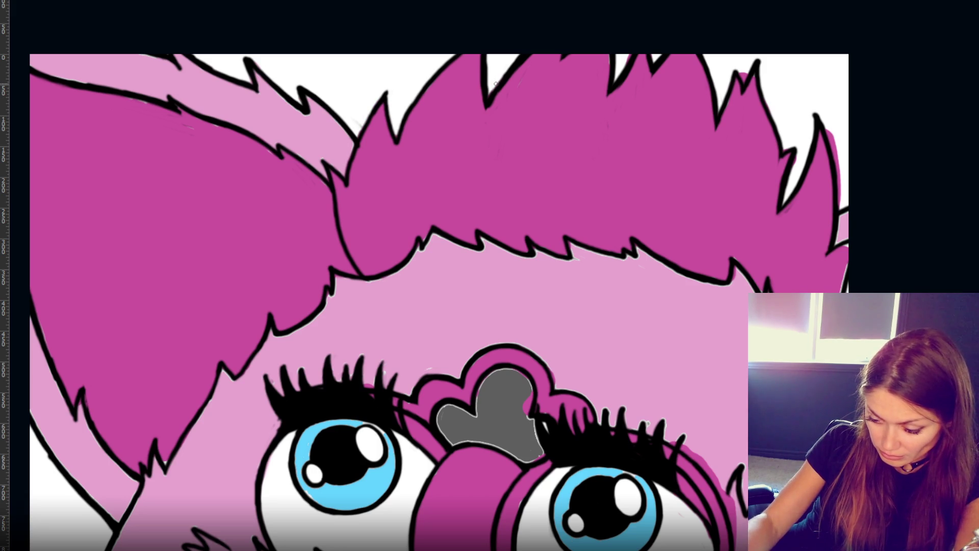
mouse_move(723, 173)
mouse_down()
mouse_move(600, 185)
mouse_move(585, 197)
mouse_up()
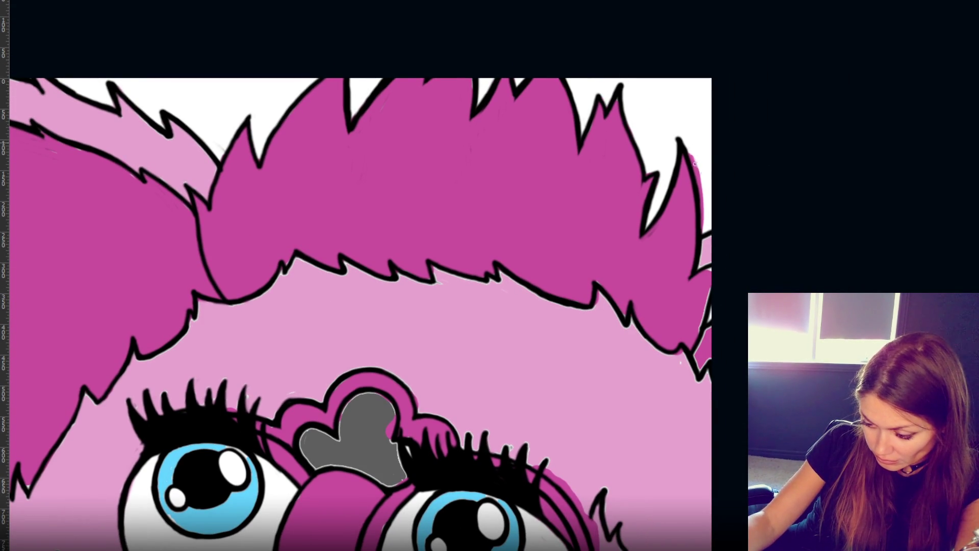
- Fill the light gaps beside the fur spike and dab sampled pink along the fur outline
drag(706, 236, 705, 233)
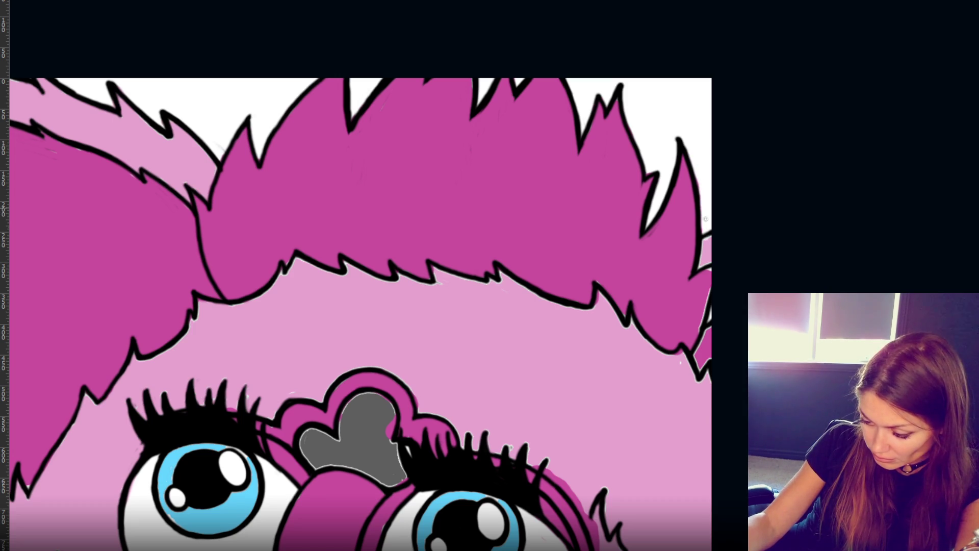
mouse_move(704, 278)
mouse_down()
mouse_move(709, 361)
mouse_move(702, 324)
mouse_up()
alt+click(445, 341)
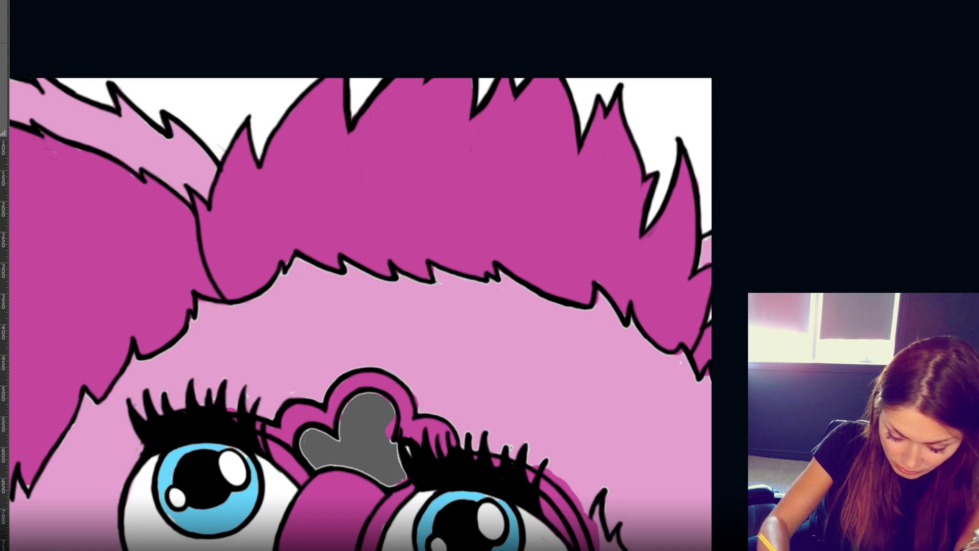
drag(79, 423, 35, 488)
mouse_move(138, 365)
mouse_down()
mouse_move(201, 309)
mouse_move(241, 302)
mouse_move(303, 263)
mouse_move(387, 285)
mouse_move(503, 273)
mouse_move(575, 309)
mouse_move(604, 304)
mouse_move(631, 318)
mouse_up()
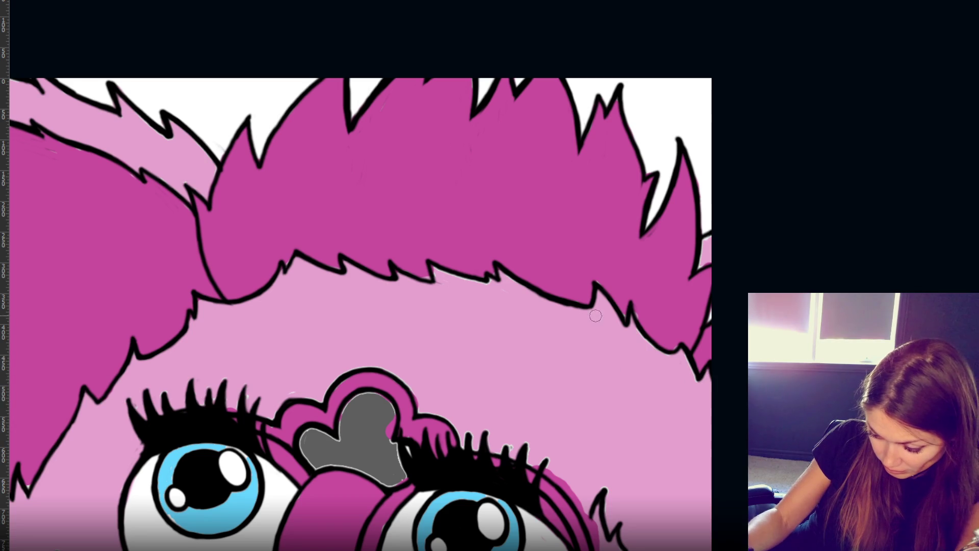
click(590, 293)
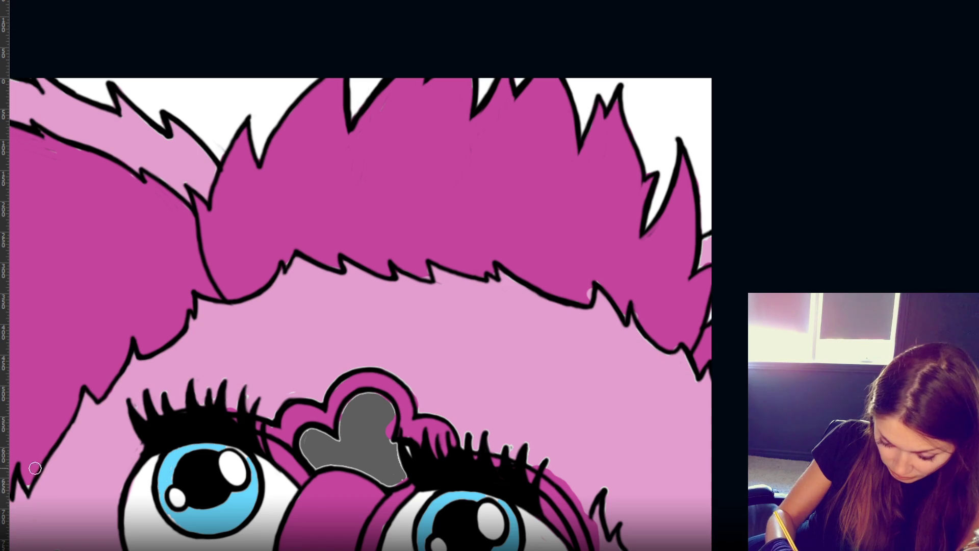
- Sample the magenta fur colour and fill the notch along the outline
key(alt)
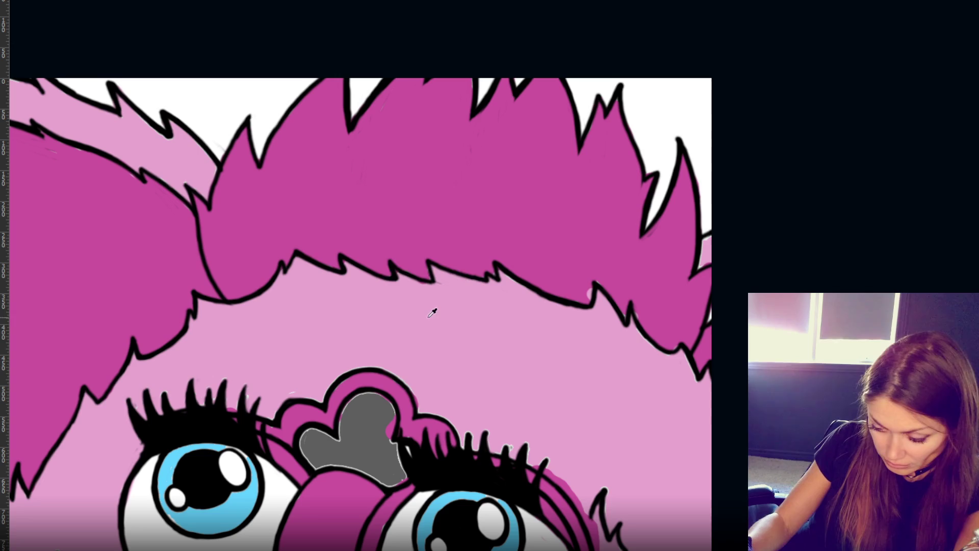
alt+click(484, 220)
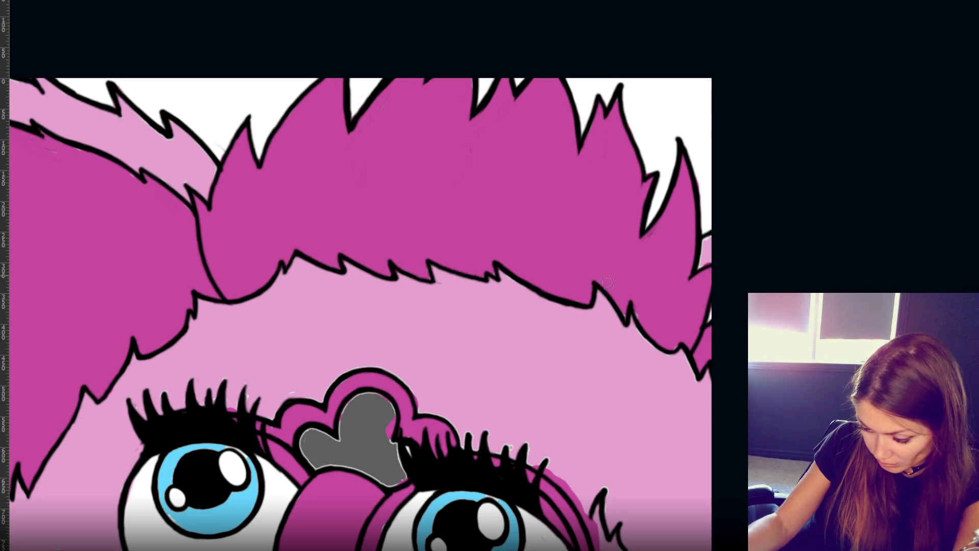
drag(629, 308, 640, 295)
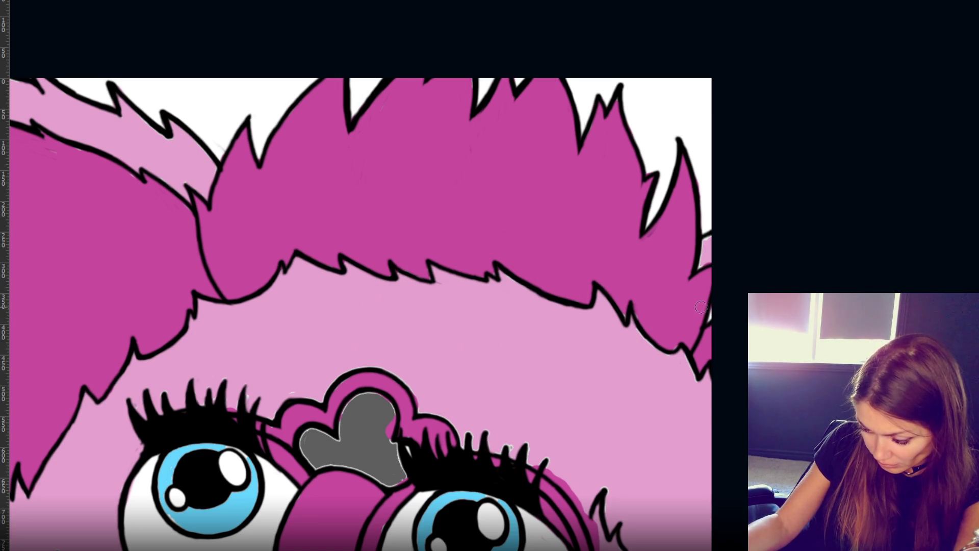
drag(236, 321, 455, 331)
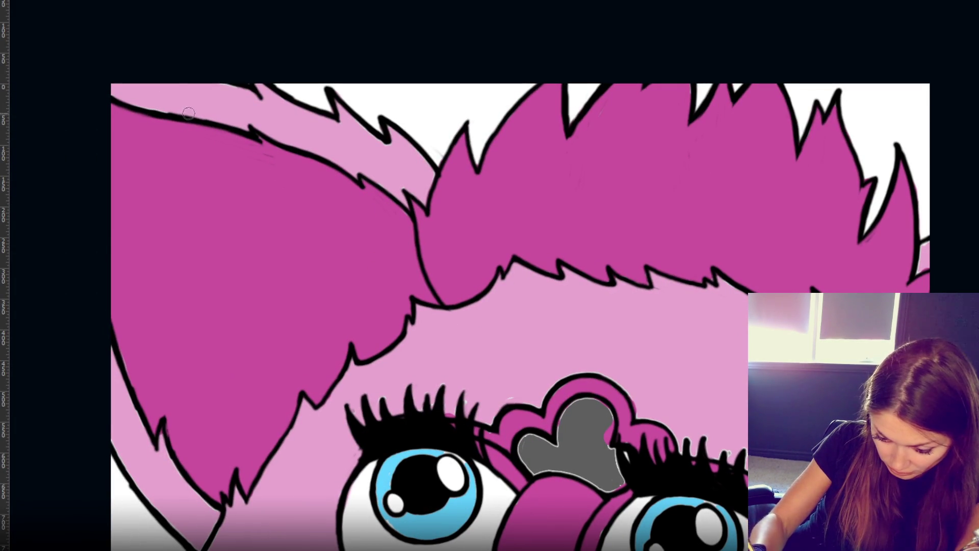
drag(891, 348, 534, 292)
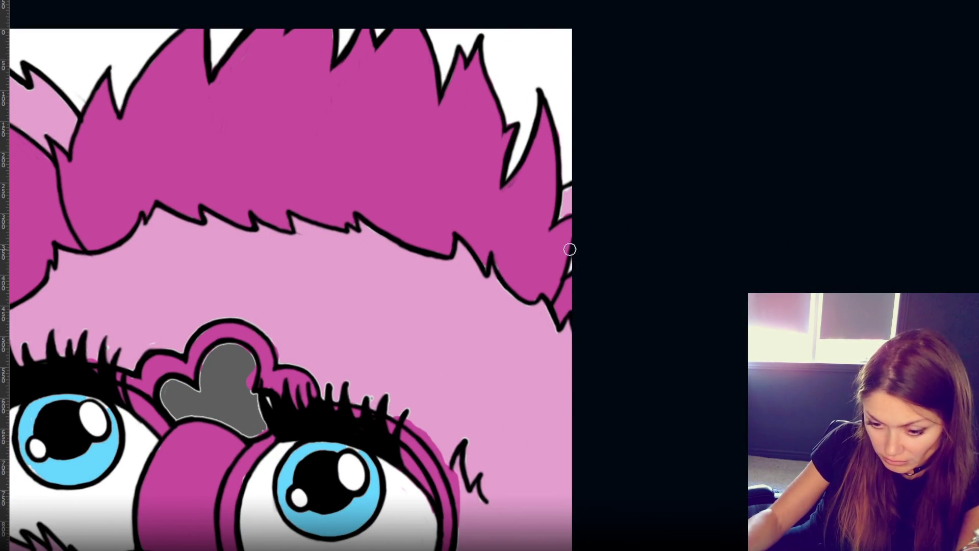
- Fill the white gap at the right fur edge and repaint the magenta beside the right eyelashes pink
alt+click(570, 200)
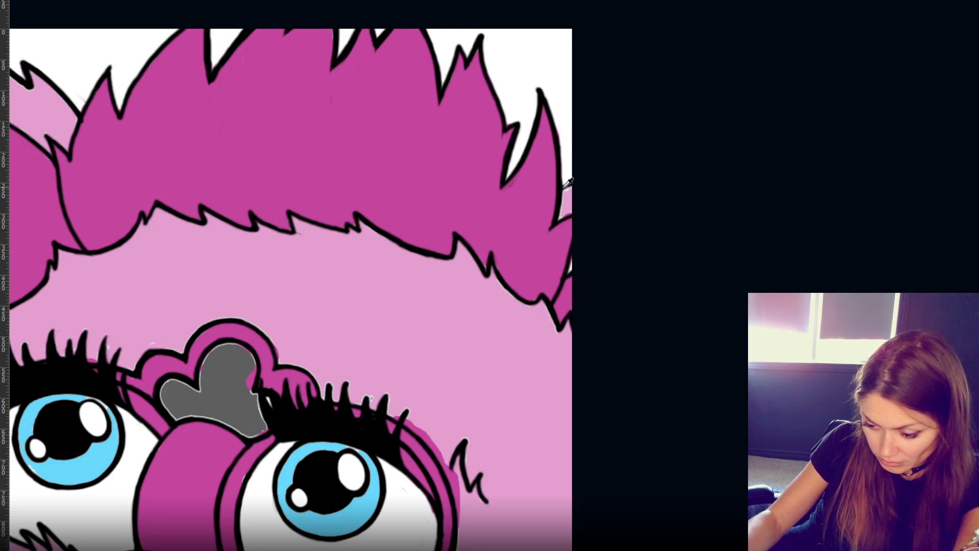
drag(567, 190, 572, 201)
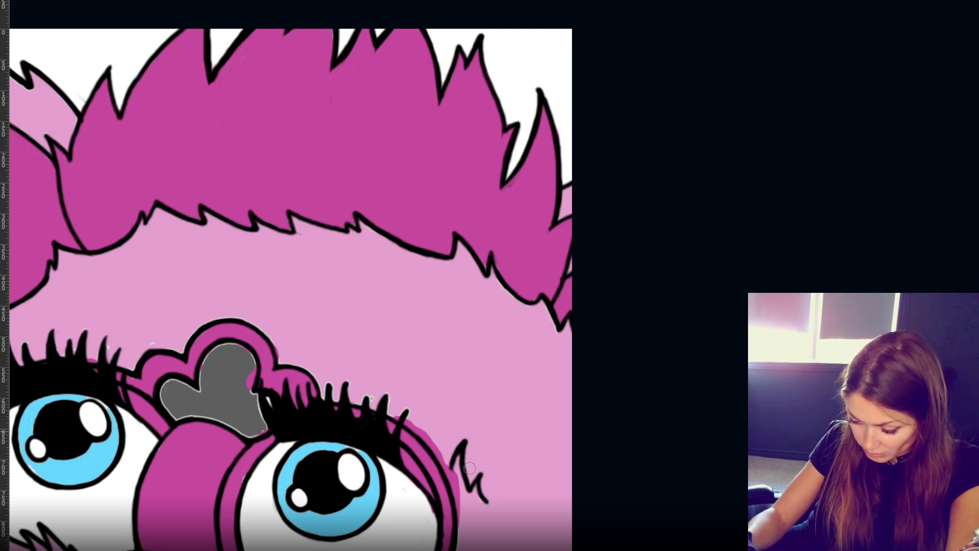
drag(462, 471, 465, 544)
mouse_move(422, 425)
mouse_down()
mouse_move(395, 410)
mouse_move(442, 455)
mouse_up()
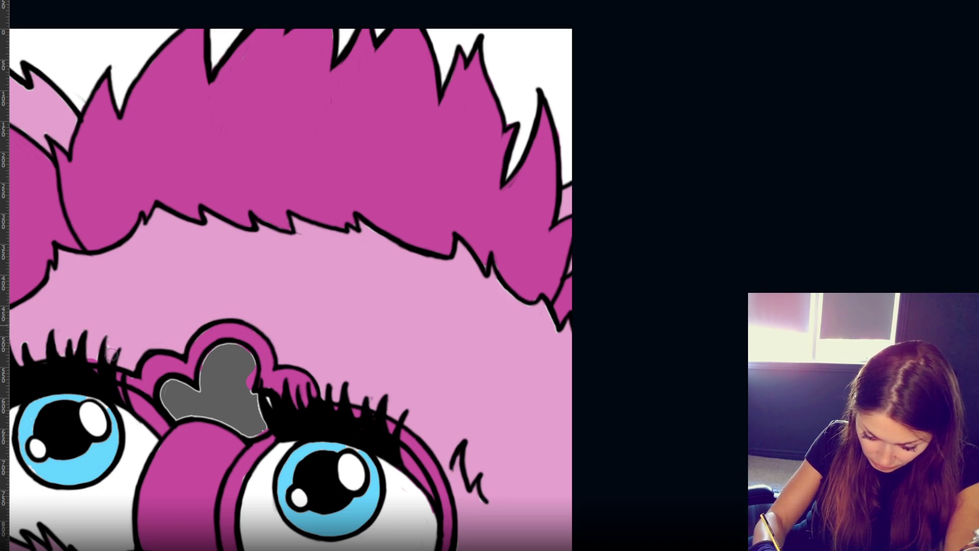
scroll(81, 321, up, 2)
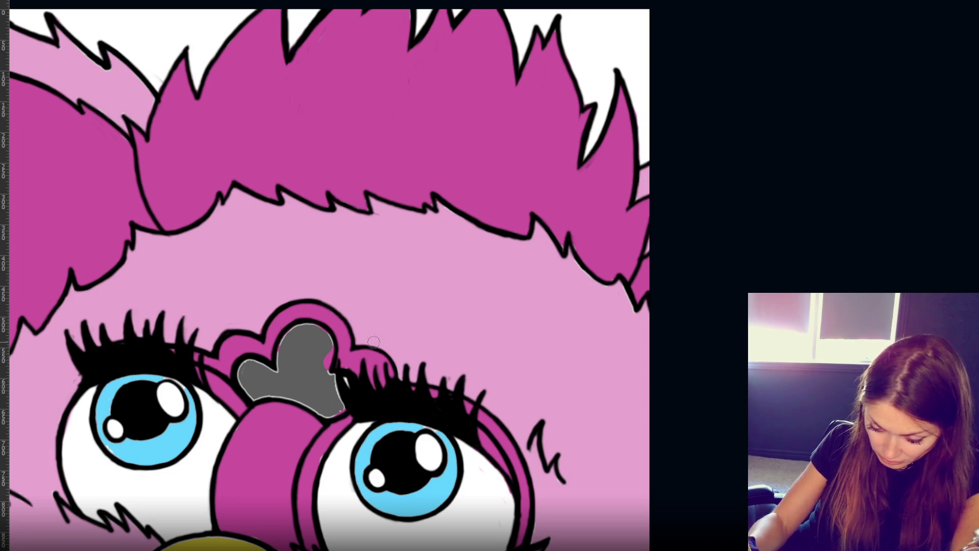
- Sample the nose's grey and paint over the pink notch on its right edge and top
mouse_move(314, 501)
mouse_down()
mouse_move(275, 426)
mouse_move(230, 427)
mouse_up()
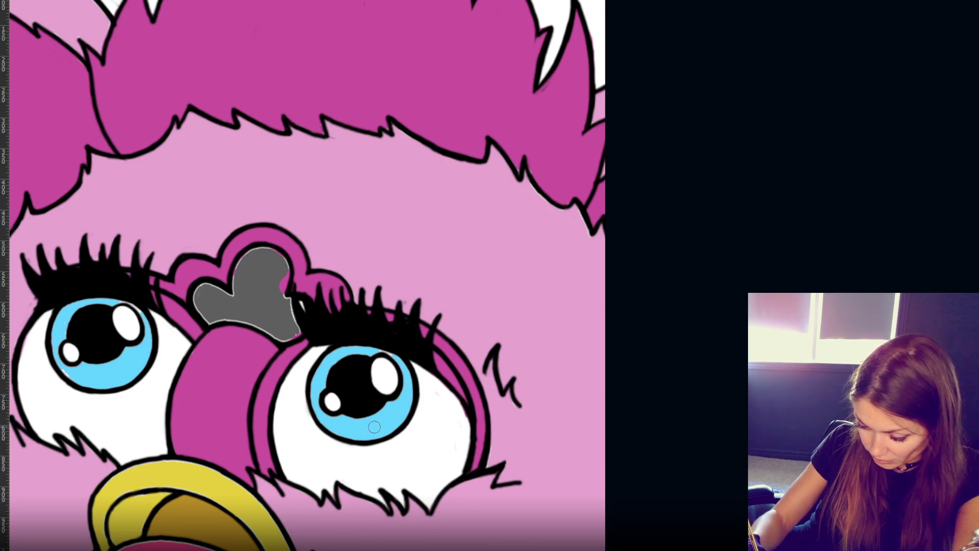
alt+click(313, 283)
alt+click(259, 303)
mouse_move(281, 271)
mouse_down()
mouse_move(281, 301)
mouse_move(275, 255)
mouse_move(238, 292)
mouse_move(239, 275)
mouse_move(263, 254)
mouse_move(225, 306)
mouse_move(203, 291)
mouse_move(202, 312)
mouse_move(286, 335)
mouse_move(298, 307)
mouse_move(281, 338)
mouse_move(223, 299)
mouse_move(208, 318)
mouse_move(240, 300)
mouse_up()
drag(213, 368, 270, 370)
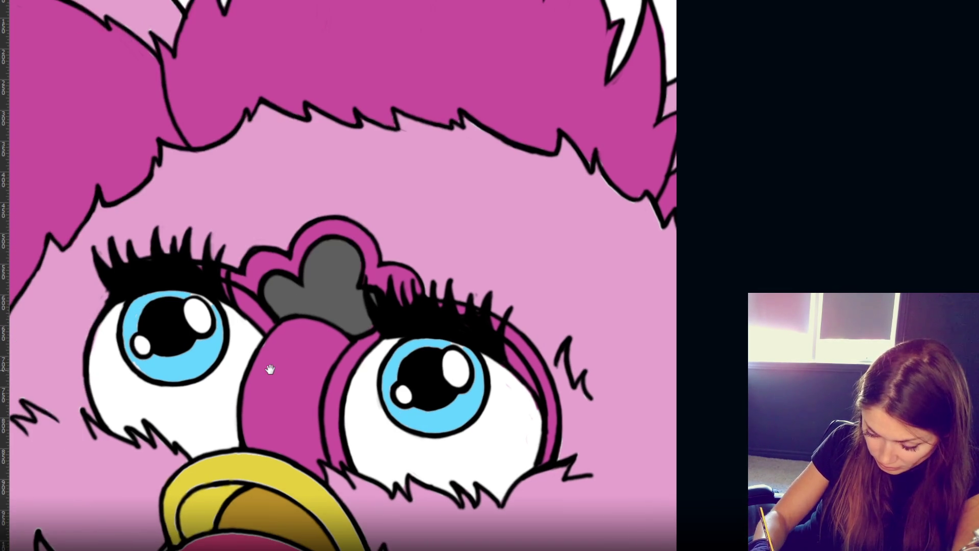
alt+click(175, 355)
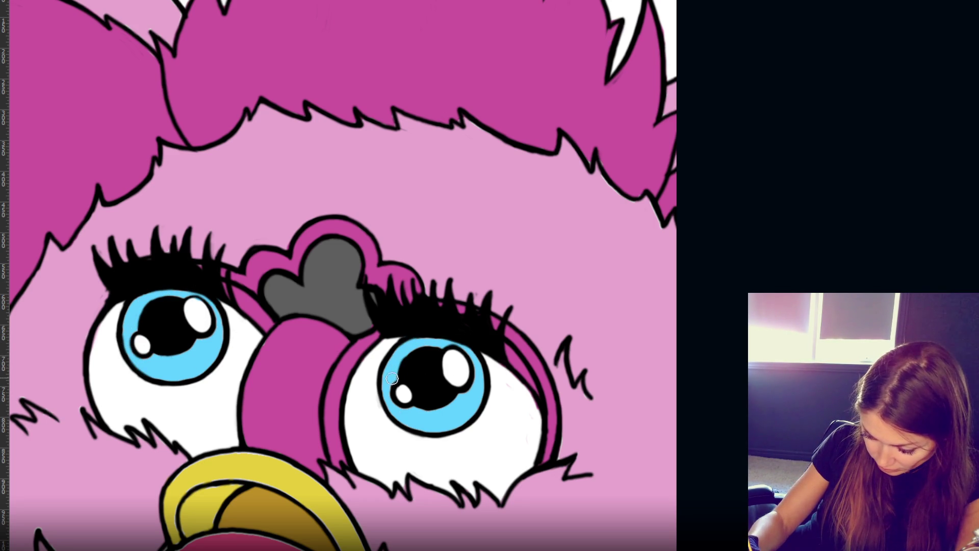
scroll(393, 378, down, 3)
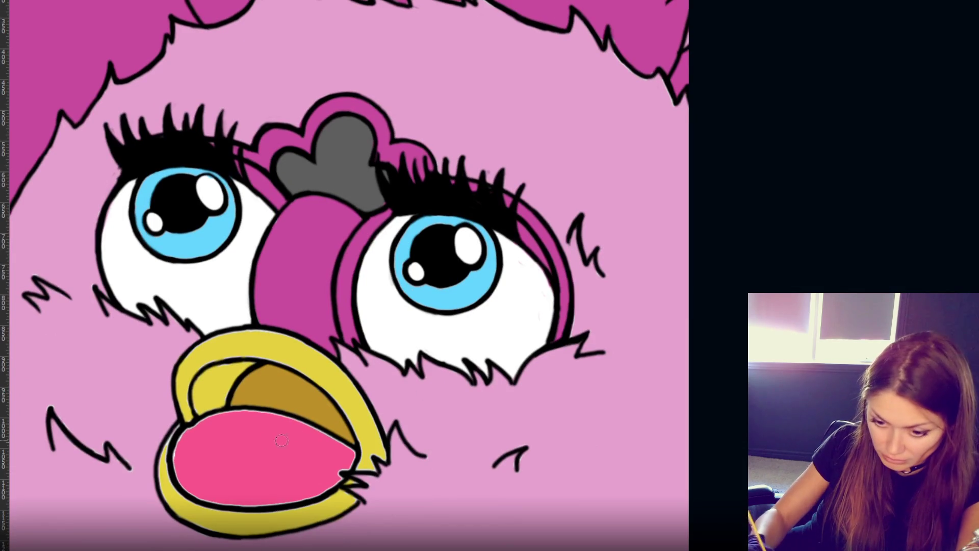
- Fill the white gaps along the tongue's left and upper edges with pink and retouch the yellow lower lip
alt+click(230, 449)
drag(192, 430, 179, 466)
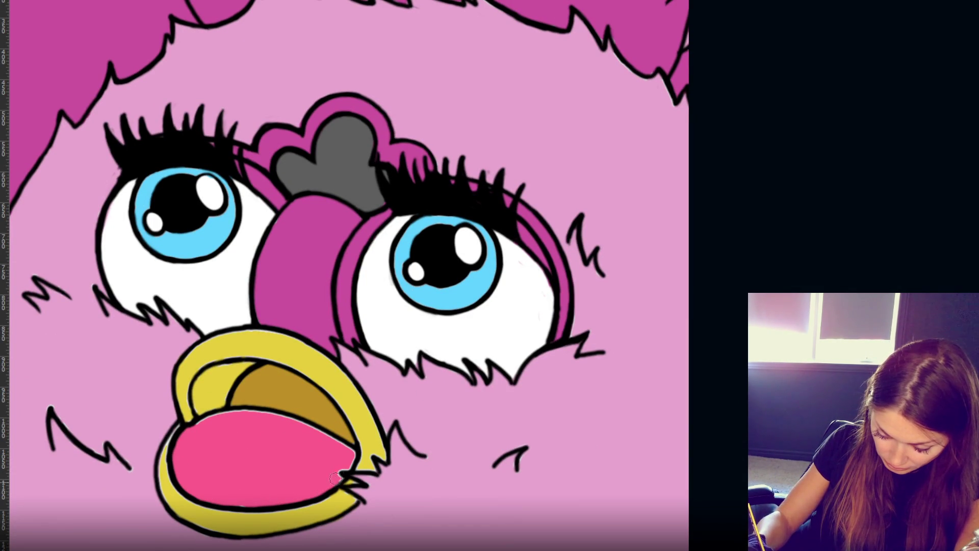
drag(261, 403, 342, 450)
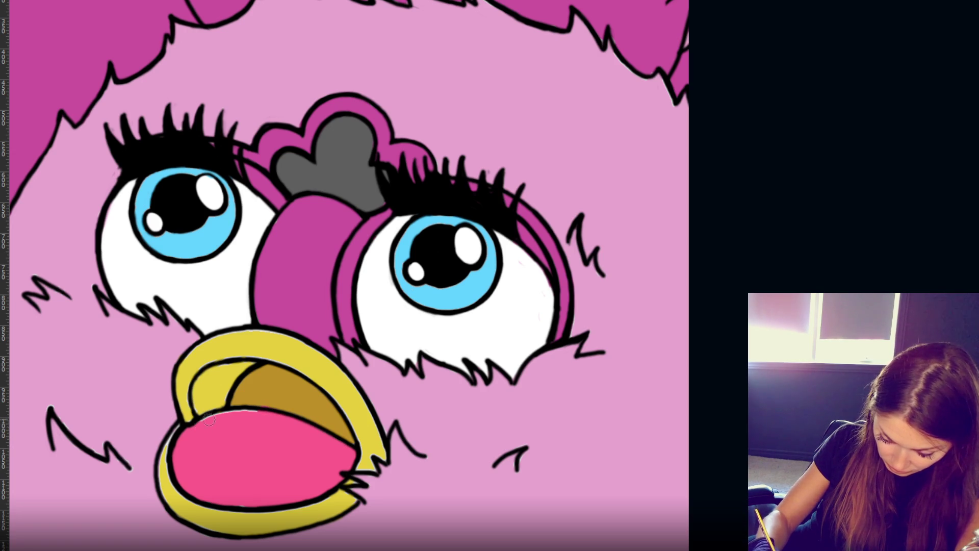
drag(252, 410, 231, 404)
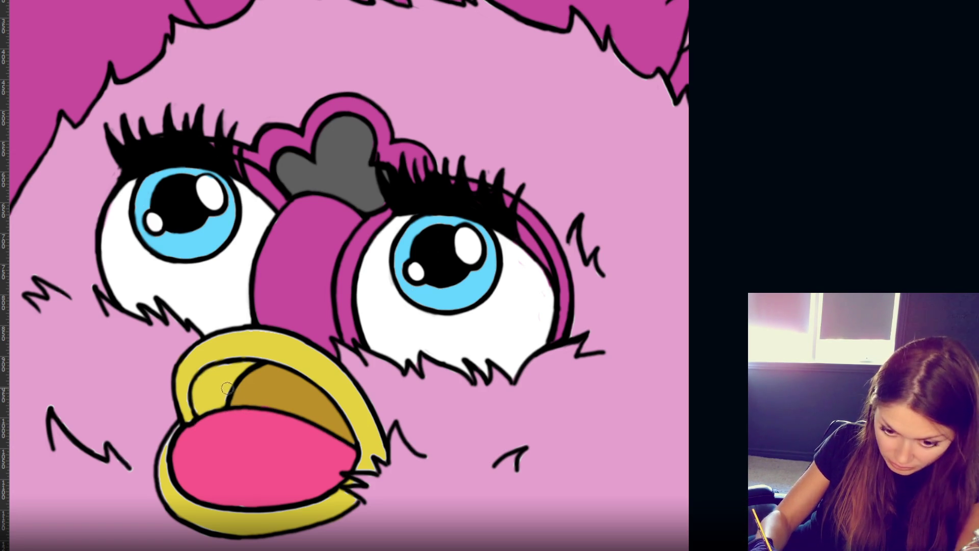
alt+click(229, 383)
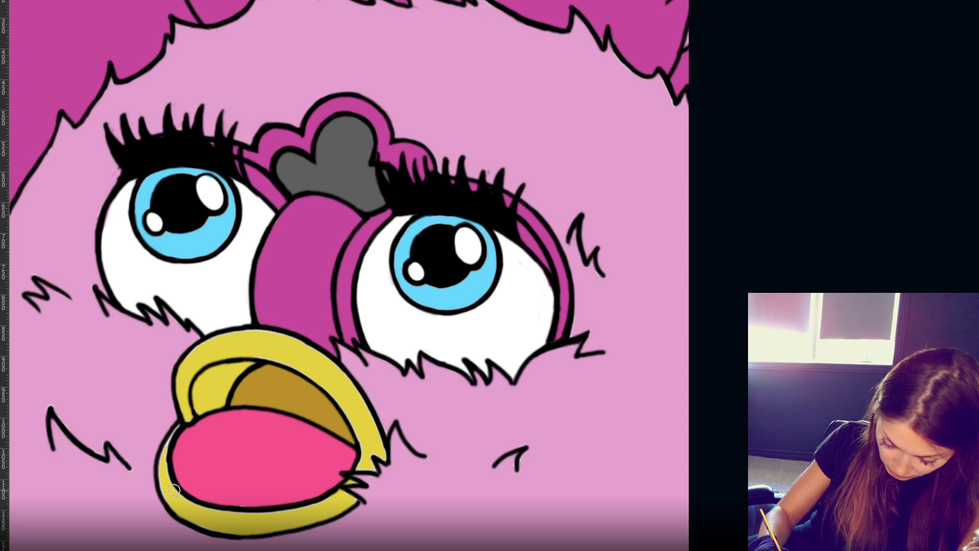
mouse_move(220, 523)
mouse_down()
mouse_move(308, 511)
mouse_move(348, 491)
mouse_up()
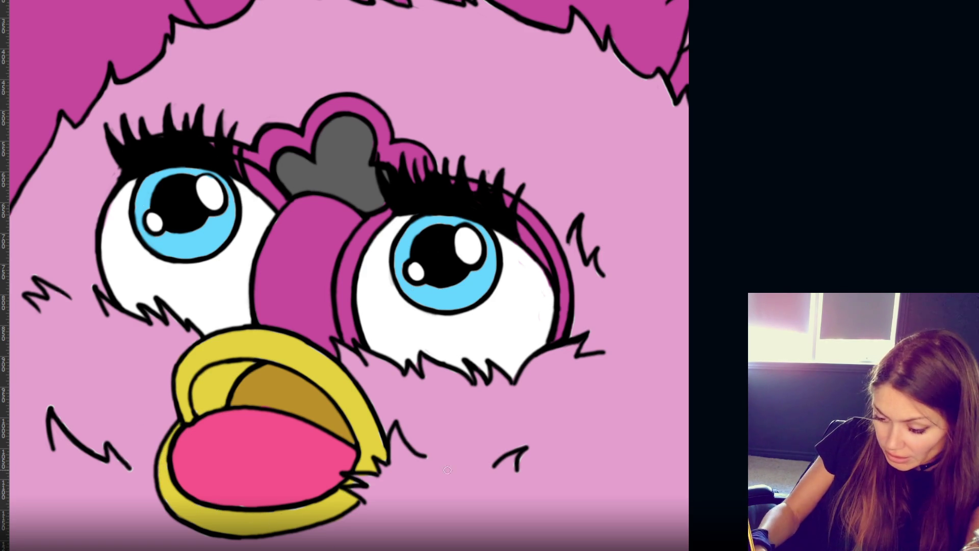
- Fit the image to the window and hide the white background so the Furby sits on transparency
key(ctrl+0)
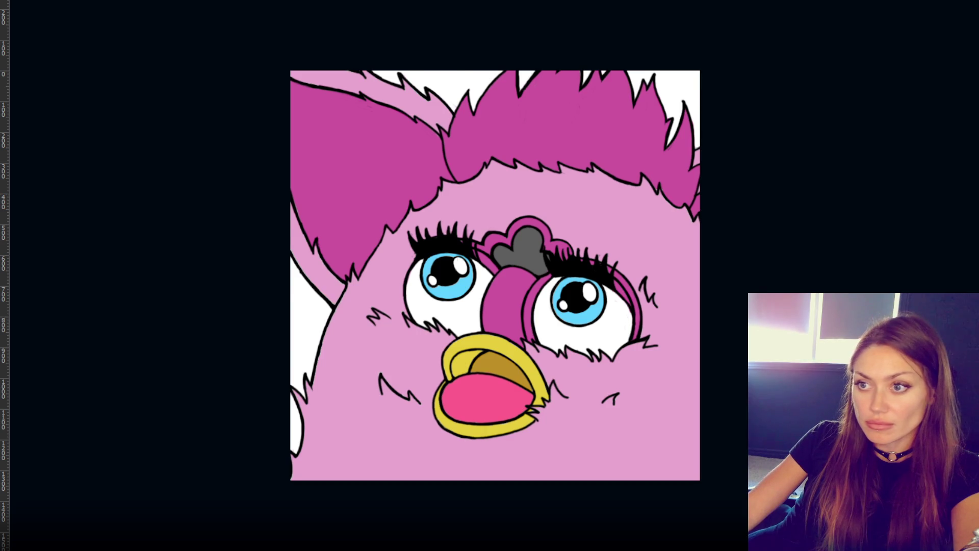
key(ctrl+comma)
key(ctrl+comma)
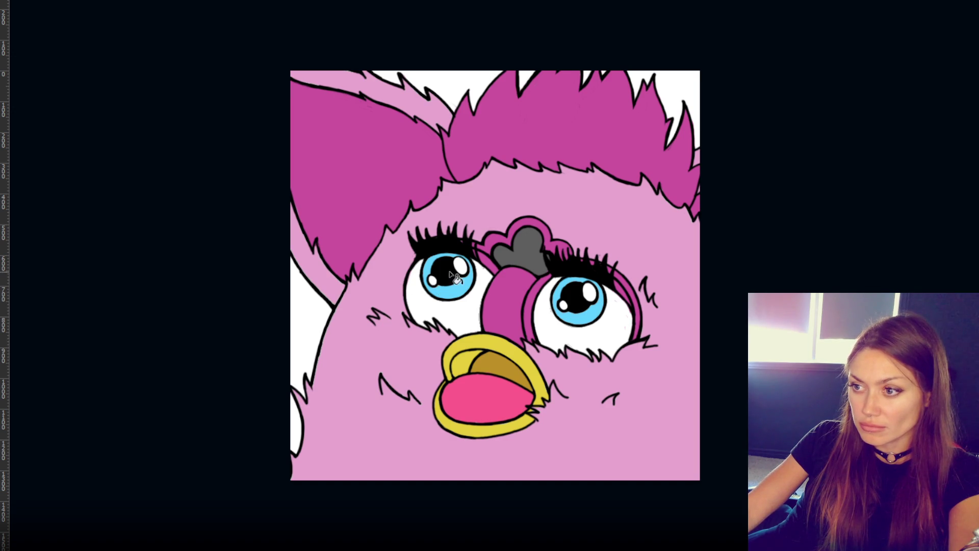
key(ctrl+comma)
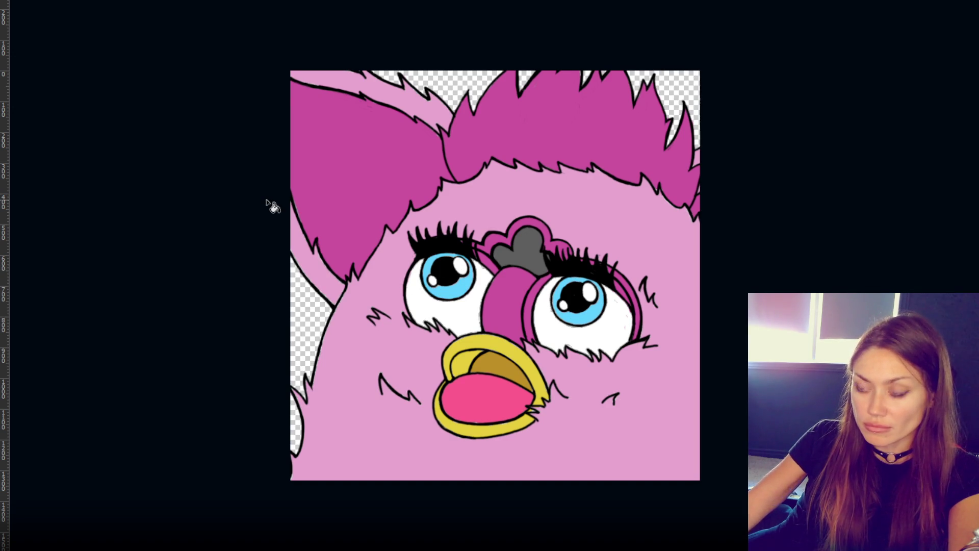
key(ctrl+plus)
key(ctrl+plus)
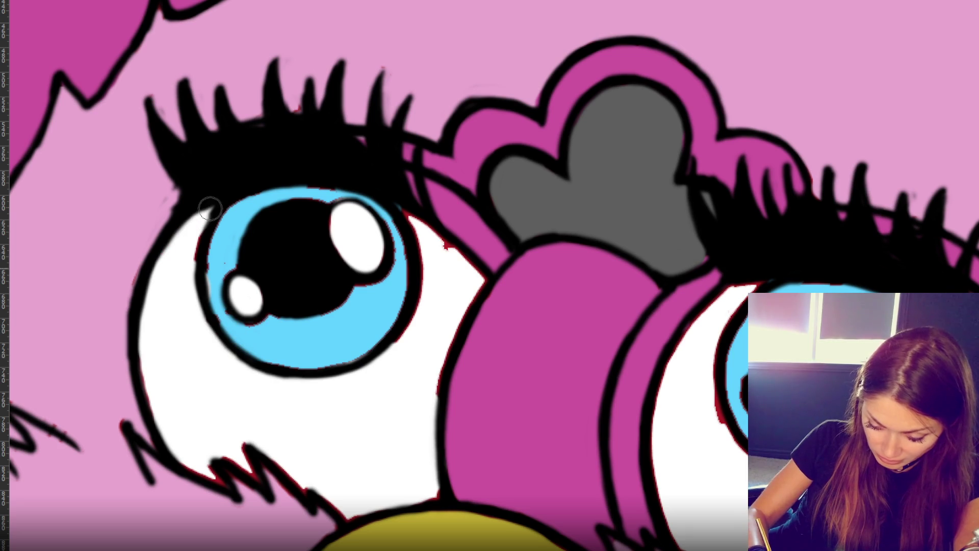
- Paint white over the lower-eyelid gaps and the red fringe on the eye white, and clean the highlight edge
mouse_move(224, 475)
mouse_down()
mouse_move(223, 444)
mouse_move(260, 474)
mouse_move(293, 472)
mouse_move(349, 512)
mouse_up()
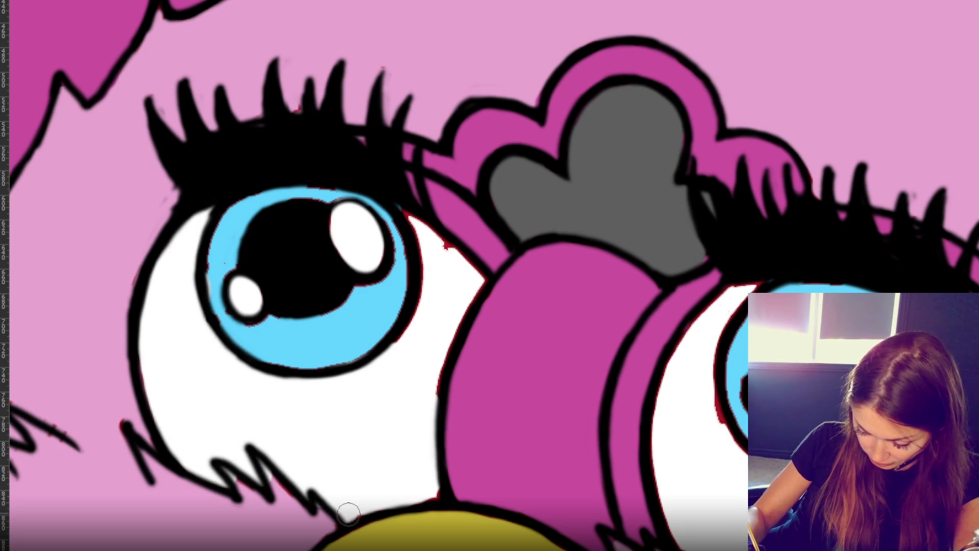
mouse_move(476, 283)
mouse_down()
mouse_move(442, 321)
mouse_move(404, 213)
mouse_move(481, 284)
mouse_move(414, 218)
mouse_move(416, 324)
mouse_up()
drag(359, 244, 360, 212)
mouse_move(737, 453)
mouse_down()
mouse_move(482, 381)
mouse_move(411, 332)
mouse_move(386, 265)
mouse_move(509, 373)
mouse_move(596, 316)
mouse_move(619, 209)
mouse_move(688, 290)
mouse_move(684, 277)
mouse_move(674, 289)
mouse_move(688, 398)
mouse_move(634, 470)
mouse_move(689, 406)
mouse_up()
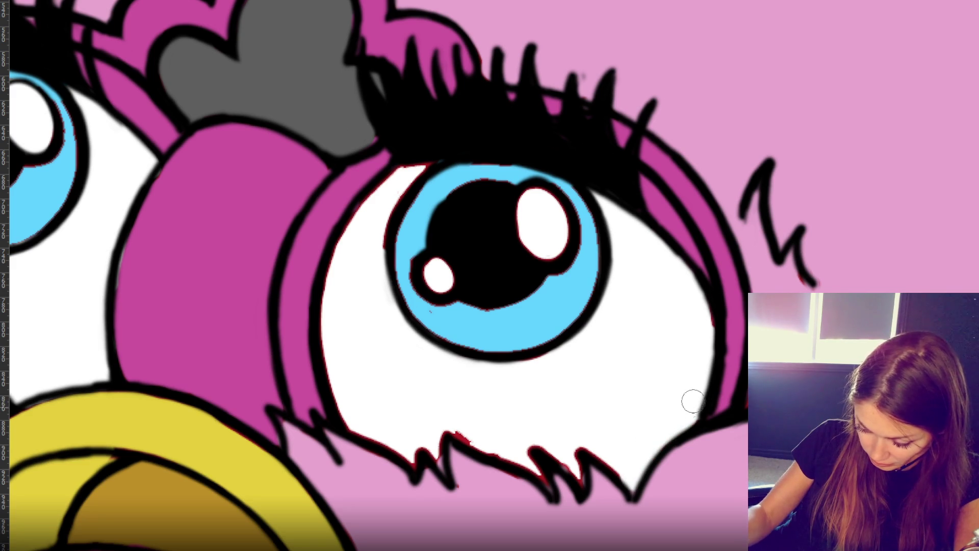
- Paint out the red fringe along the lower lashes and around the eye highlight
mouse_move(573, 457)
mouse_down()
mouse_move(582, 474)
mouse_move(542, 446)
mouse_move(503, 449)
mouse_move(433, 415)
mouse_move(428, 437)
mouse_move(387, 437)
mouse_move(338, 396)
mouse_move(328, 299)
mouse_move(357, 212)
mouse_move(430, 153)
mouse_move(401, 320)
mouse_up()
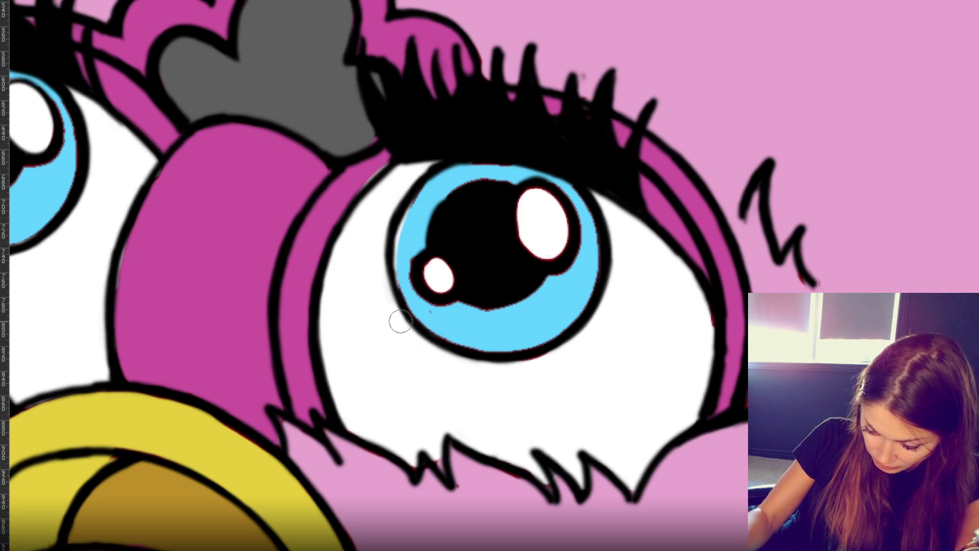
drag(550, 234, 530, 187)
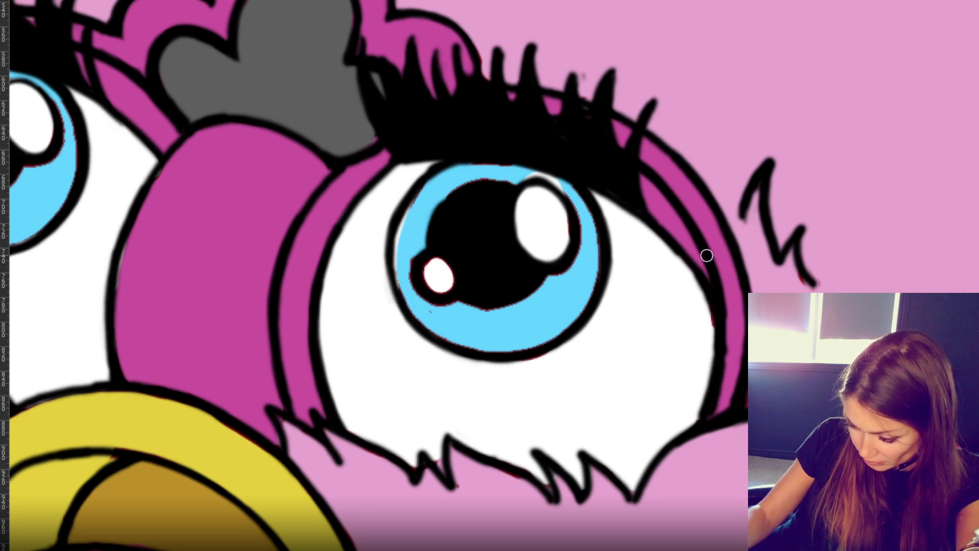
mouse_move(447, 253)
mouse_down()
mouse_move(634, 302)
mouse_move(629, 370)
mouse_up()
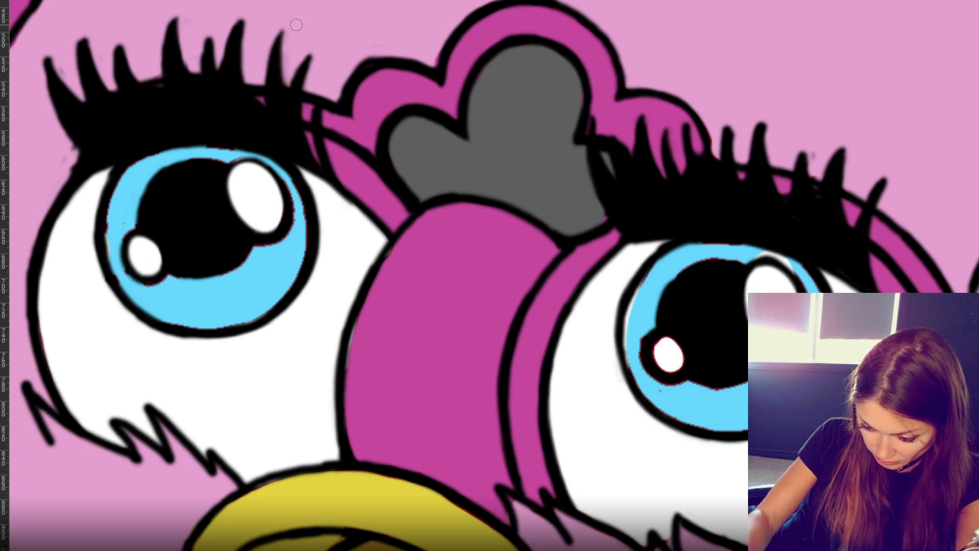
mouse_move(671, 76)
mouse_down()
mouse_move(470, 81)
mouse_move(436, 59)
mouse_up()
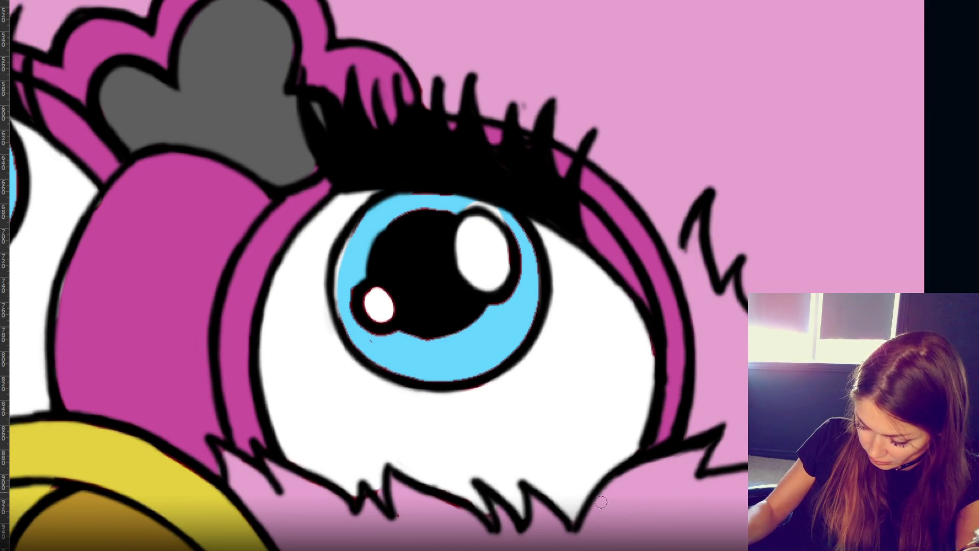
drag(432, 502, 465, 506)
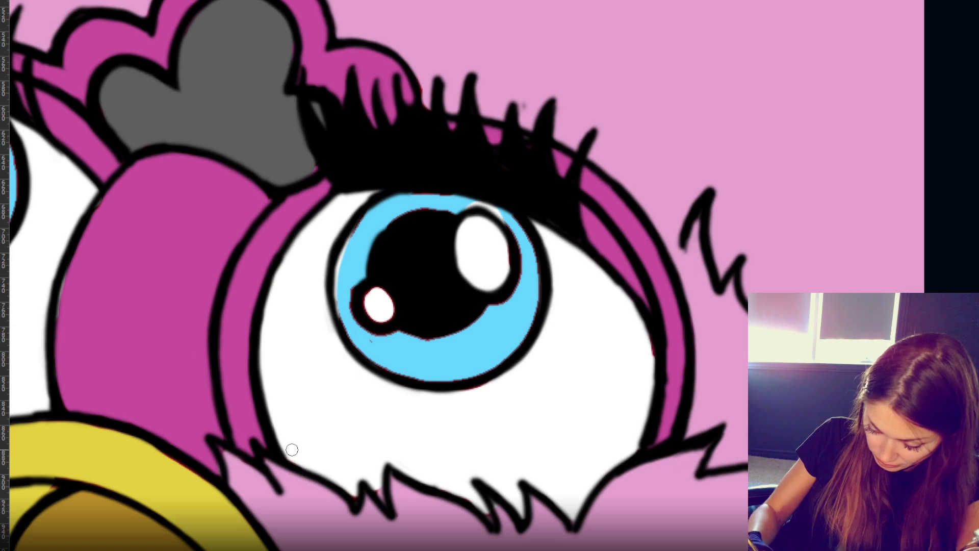
- Enlarge the pupil highlight and touch up the upper and lower iris edges of both eyes
key(i)
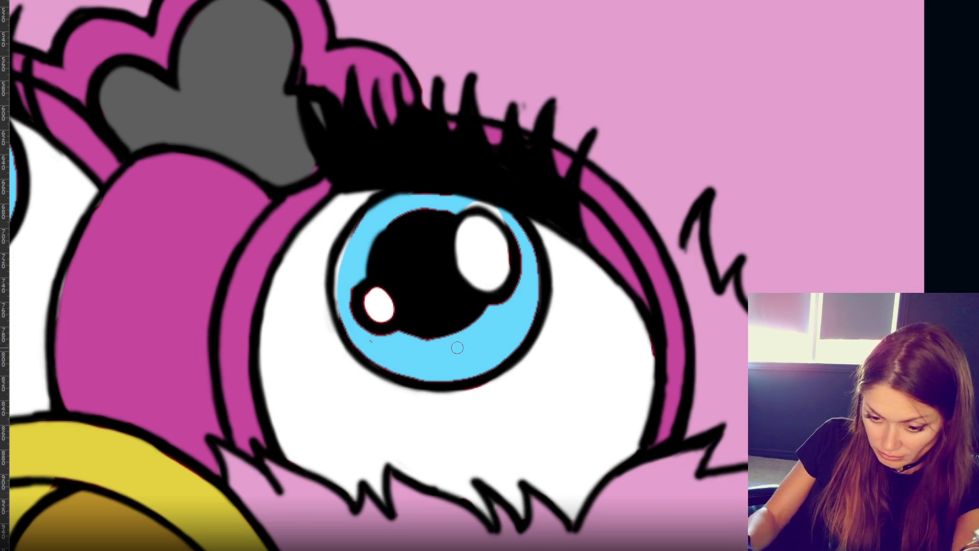
mouse_move(378, 301)
mouse_down()
mouse_move(383, 317)
mouse_move(373, 312)
mouse_up()
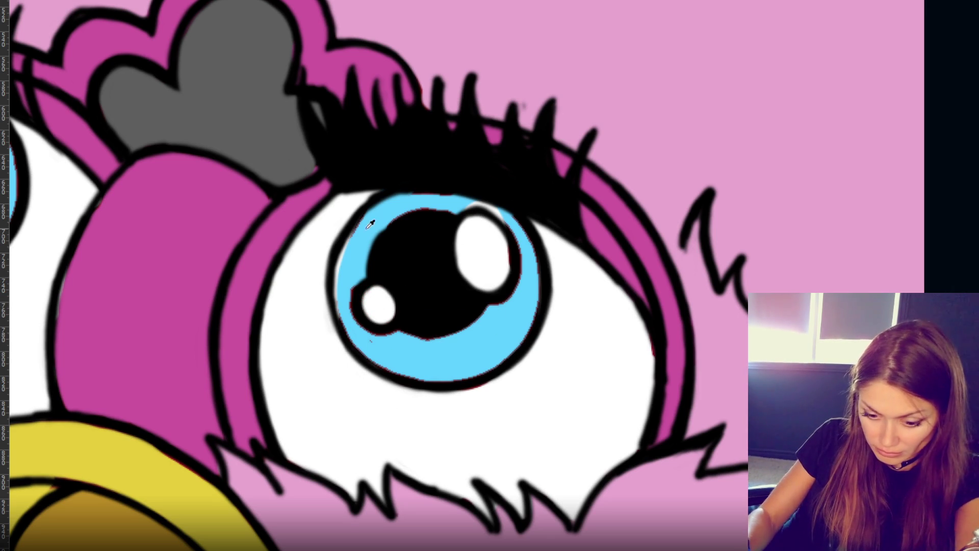
mouse_move(361, 249)
mouse_down()
mouse_move(341, 240)
mouse_move(436, 195)
mouse_move(490, 212)
mouse_move(528, 247)
mouse_move(517, 285)
mouse_move(529, 266)
mouse_move(480, 374)
mouse_move(492, 313)
mouse_move(428, 340)
mouse_move(393, 336)
mouse_move(346, 311)
mouse_up()
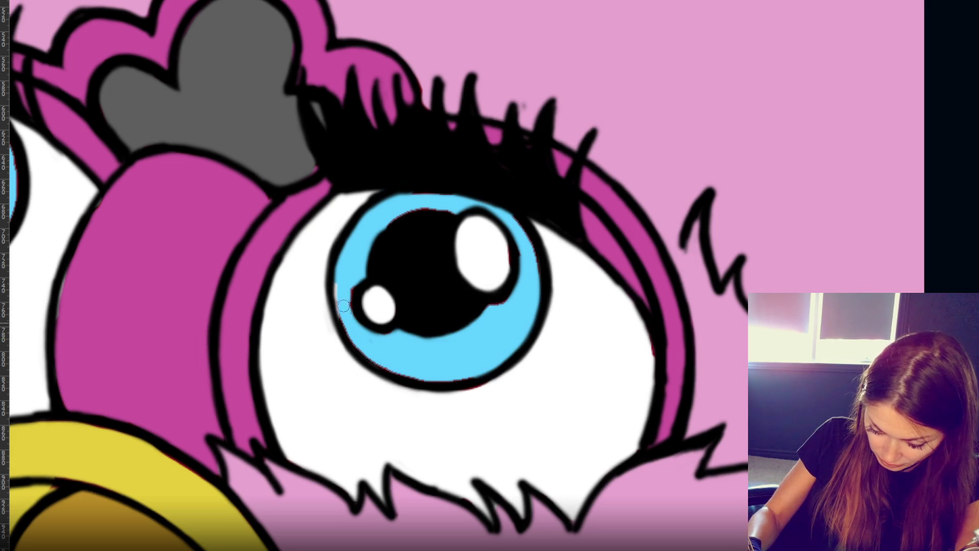
mouse_move(345, 276)
mouse_down()
mouse_move(369, 350)
mouse_move(489, 368)
mouse_up()
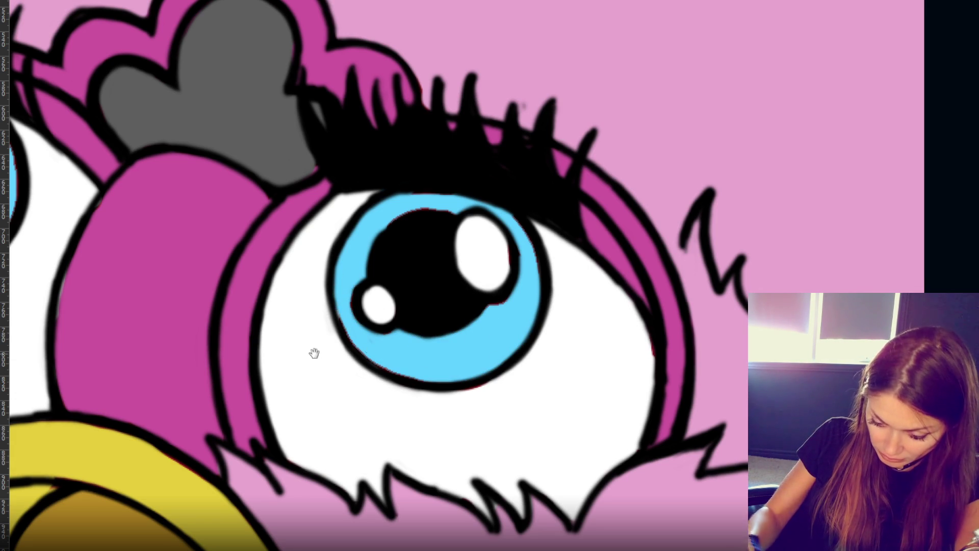
scroll(370, 348, left, 5)
mouse_move(135, 164)
mouse_down()
mouse_move(118, 194)
mouse_move(162, 114)
mouse_move(126, 202)
mouse_move(128, 227)
mouse_move(165, 237)
mouse_move(143, 246)
mouse_move(240, 276)
mouse_move(307, 232)
mouse_move(312, 161)
mouse_move(260, 106)
mouse_move(136, 125)
mouse_move(268, 105)
mouse_move(304, 151)
mouse_move(265, 197)
mouse_move(183, 226)
mouse_up()
drag(291, 216, 269, 235)
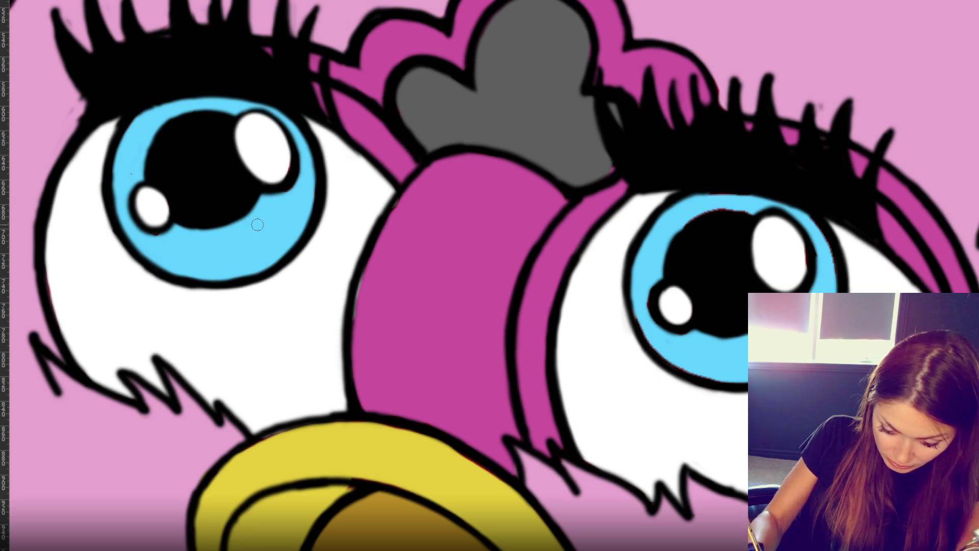
- Retouch the beak's lower yellow band and touch up its right outline with sampled brown
drag(541, 489, 522, 245)
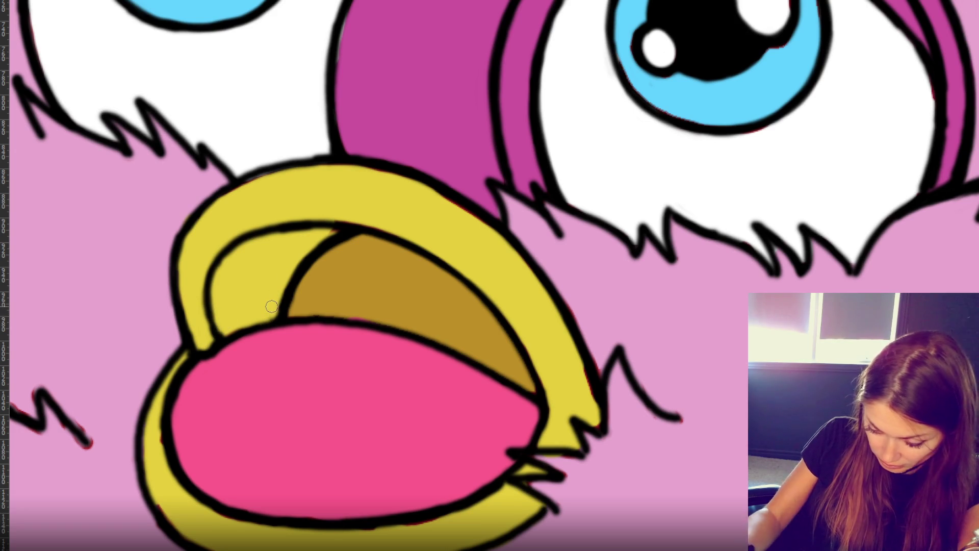
drag(461, 495, 449, 442)
drag(149, 453, 256, 510)
mouse_move(152, 406)
mouse_down()
mouse_move(345, 482)
mouse_move(537, 445)
mouse_up()
alt+click(361, 229)
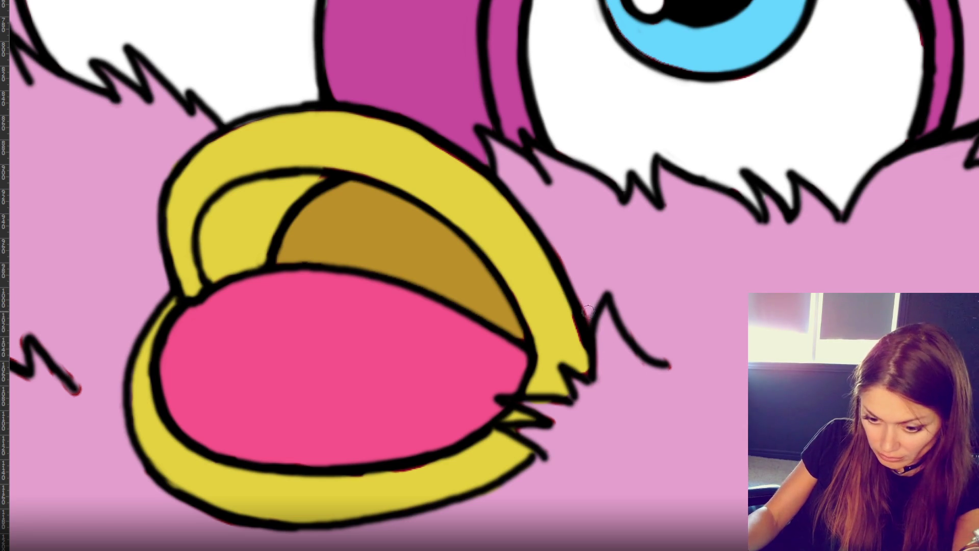
mouse_move(531, 219)
mouse_down()
mouse_move(590, 324)
mouse_move(596, 384)
mouse_move(515, 429)
mouse_up()
- Clean the red-tinged fur strokes to black and retouch the beak's notch and upper yellow edge
drag(669, 364, 663, 375)
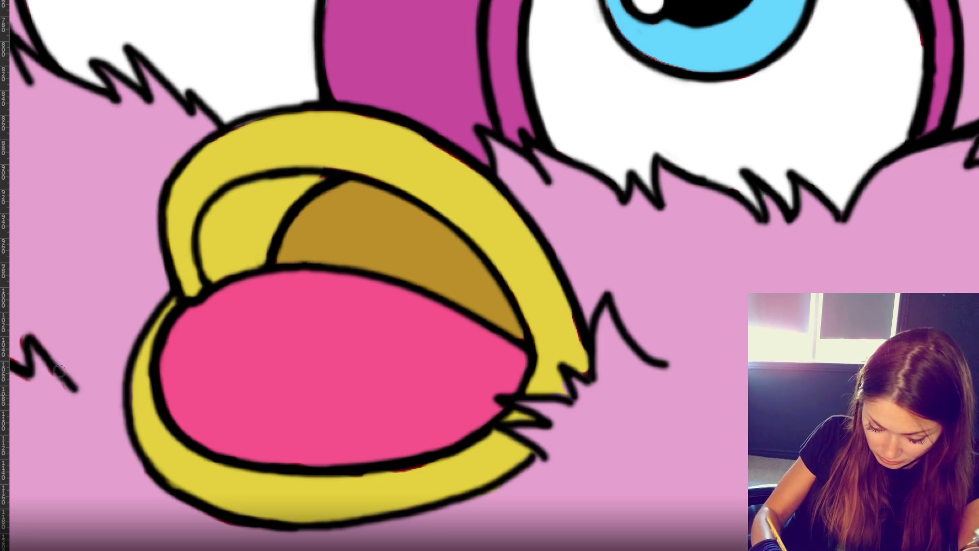
scroll(151, 354, left, 5)
drag(102, 357, 170, 394)
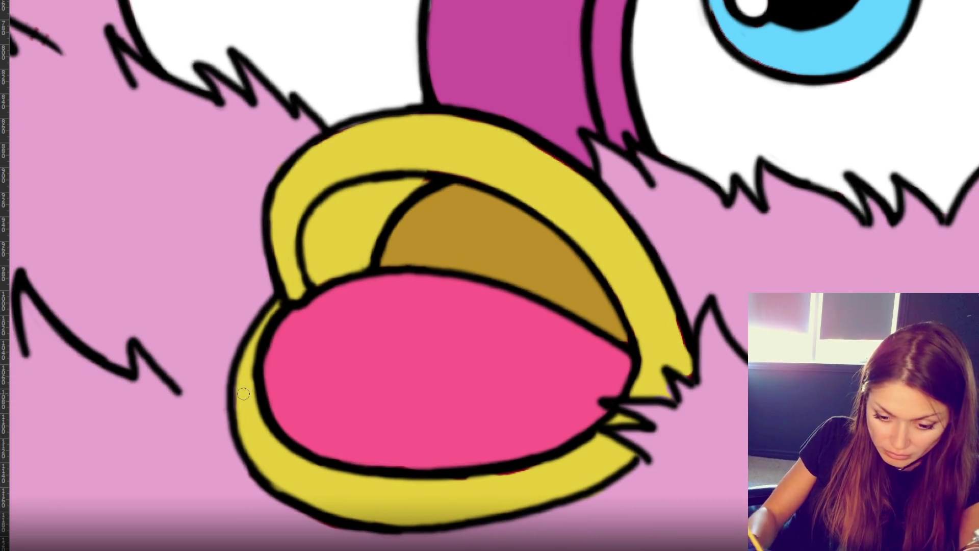
click(612, 236)
mouse_move(679, 352)
mouse_down()
mouse_move(677, 309)
mouse_move(688, 372)
mouse_move(648, 385)
mouse_up()
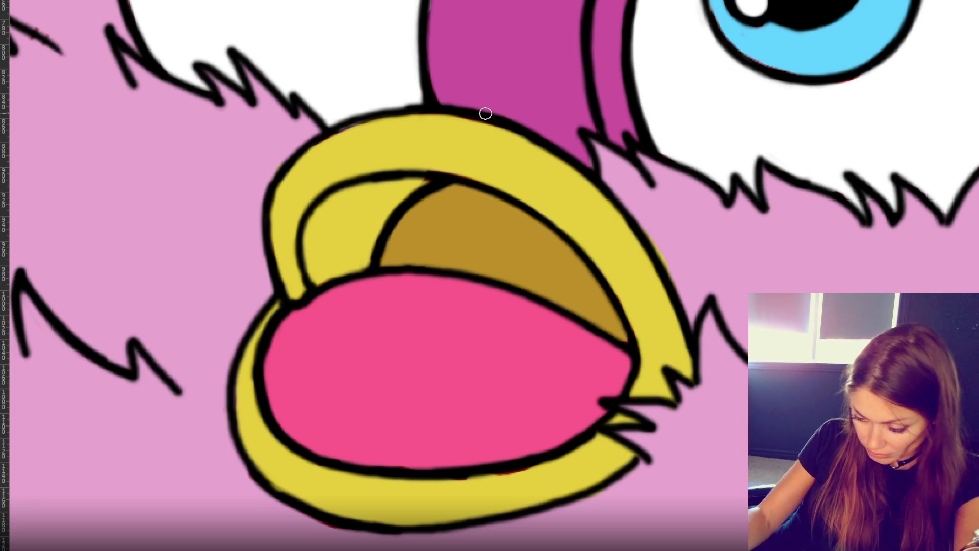
drag(391, 120, 541, 156)
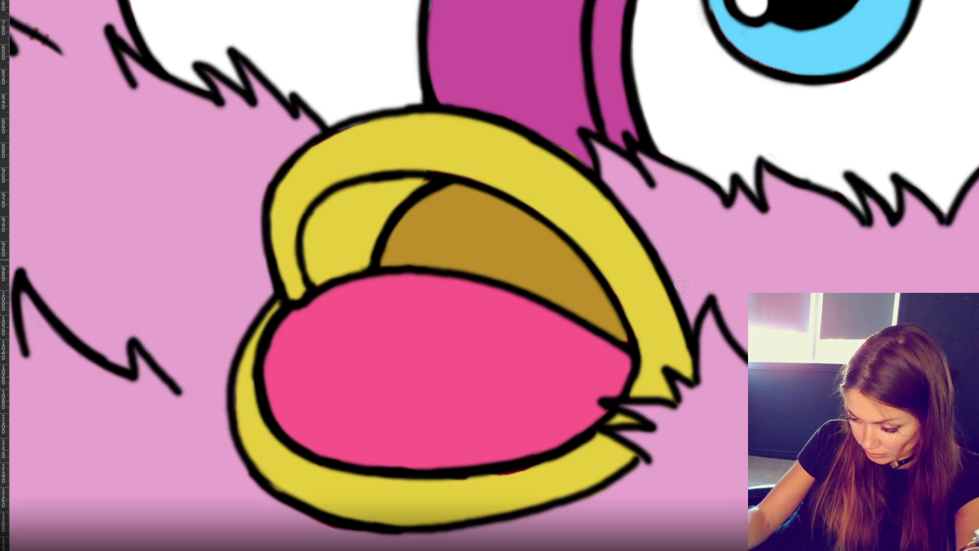
mouse_move(281, 277)
mouse_down()
mouse_move(362, 289)
mouse_move(480, 356)
mouse_up()
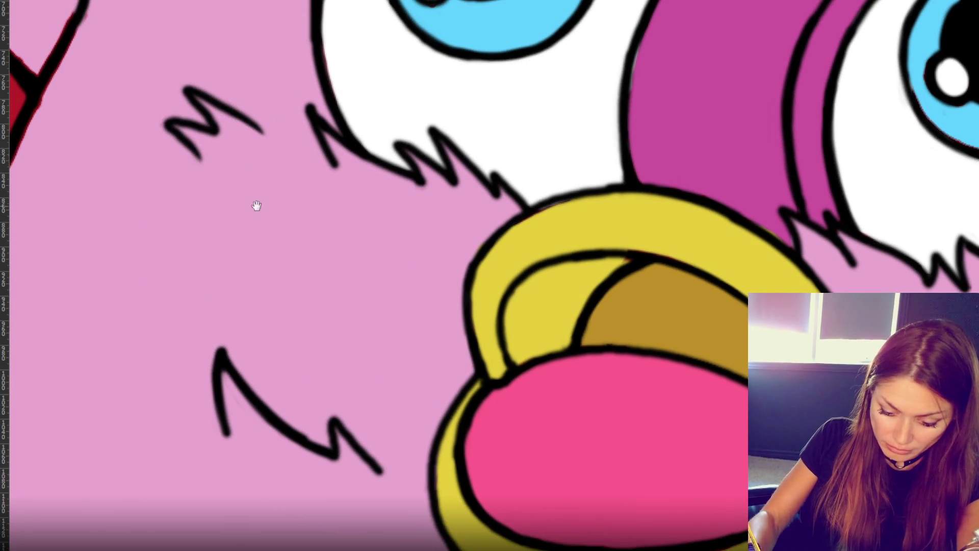
- Pan across the cheek, eye and hairline to find the red fringe on the hair outline
drag(212, 190, 384, 247)
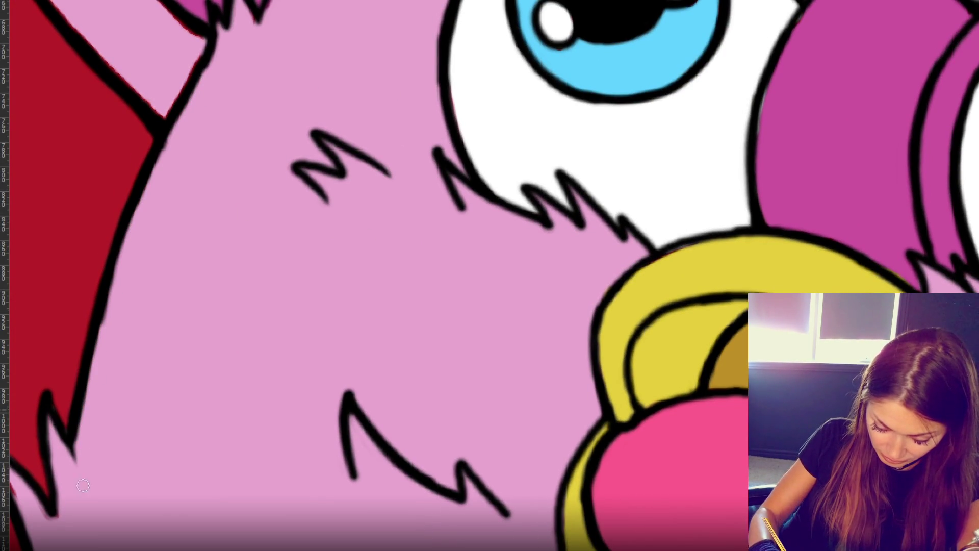
drag(146, 445, 215, 418)
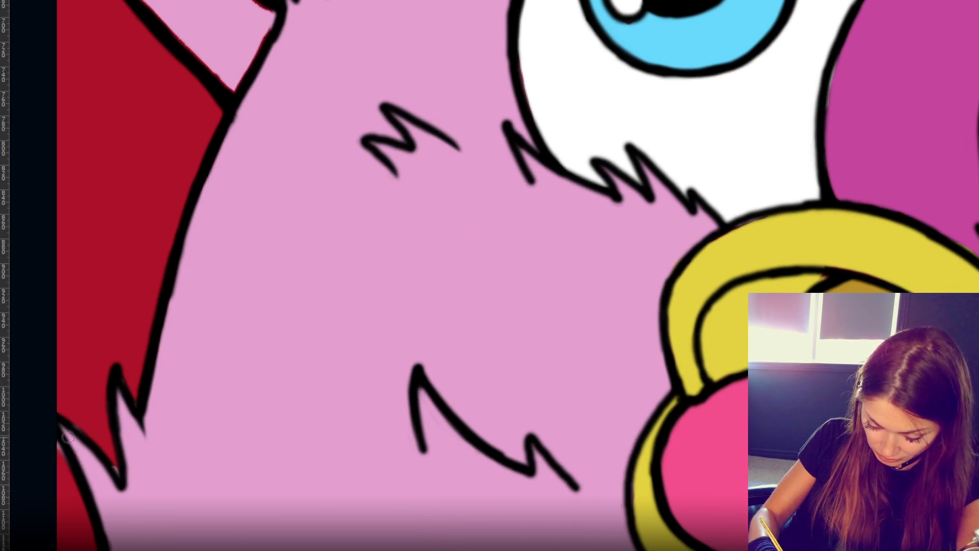
mouse_move(233, 161)
mouse_down()
mouse_move(291, 183)
mouse_move(294, 298)
mouse_up()
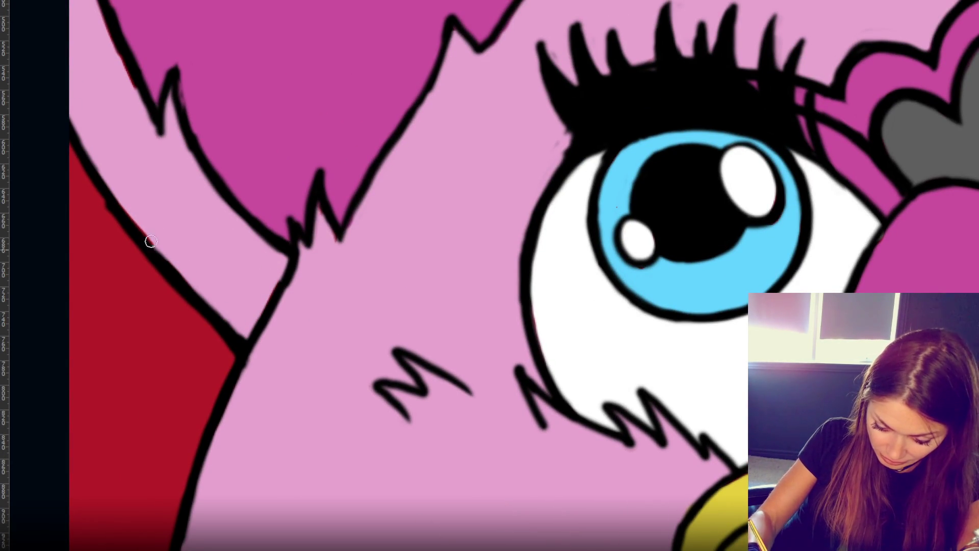
drag(165, 157, 175, 284)
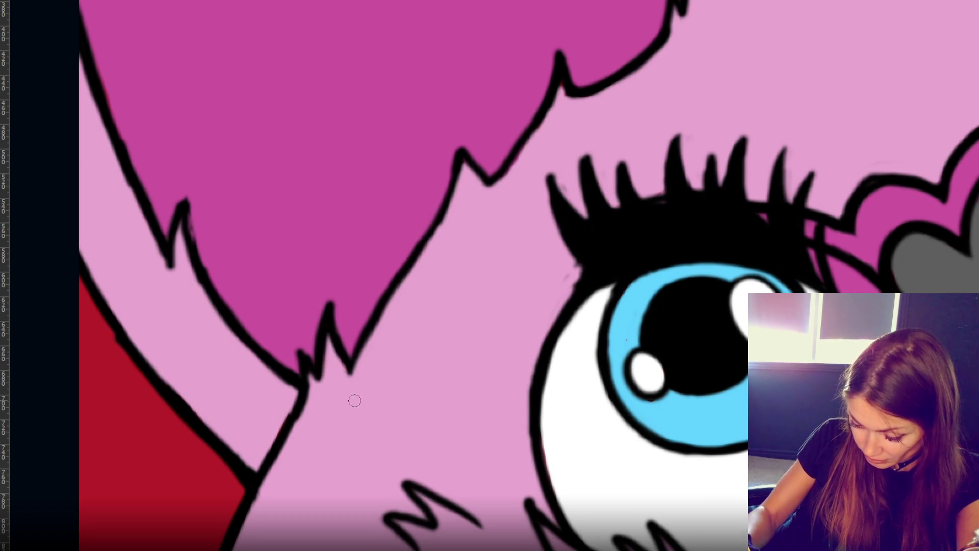
mouse_move(689, 43)
mouse_down()
mouse_move(601, 212)
mouse_move(465, 286)
mouse_up()
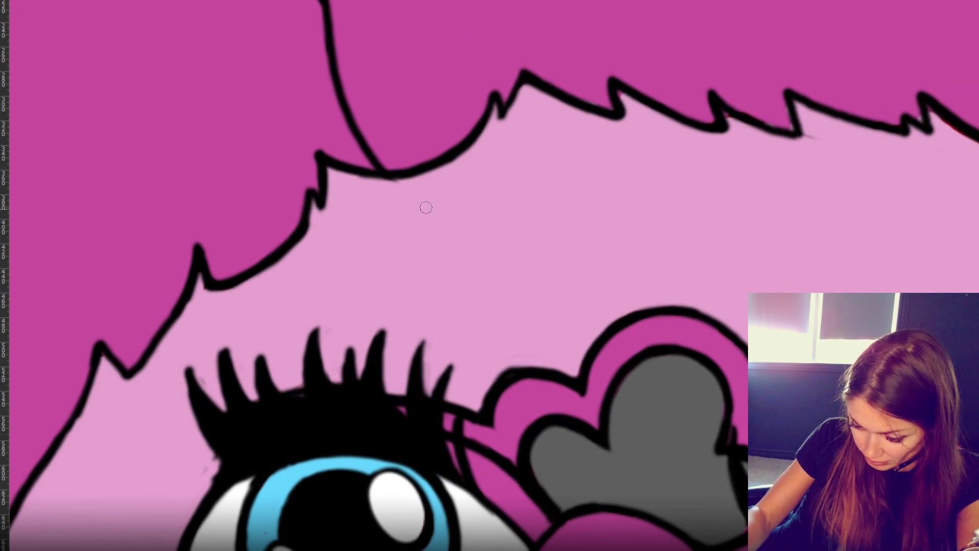
drag(789, 266, 308, 211)
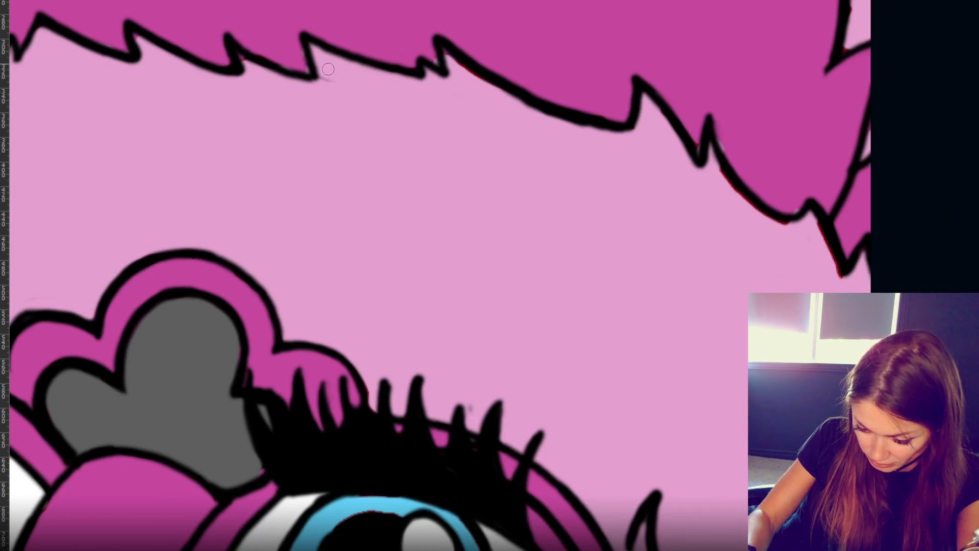
- Paint clean black over the red fringe along the hair outline, then fit the whole face in view
drag(441, 47, 515, 97)
mouse_move(732, 170)
mouse_down()
mouse_move(808, 236)
mouse_move(721, 163)
mouse_move(798, 227)
mouse_move(819, 218)
mouse_move(848, 276)
mouse_up()
mouse_move(693, 346)
mouse_down()
mouse_move(620, 329)
mouse_move(474, 236)
mouse_up()
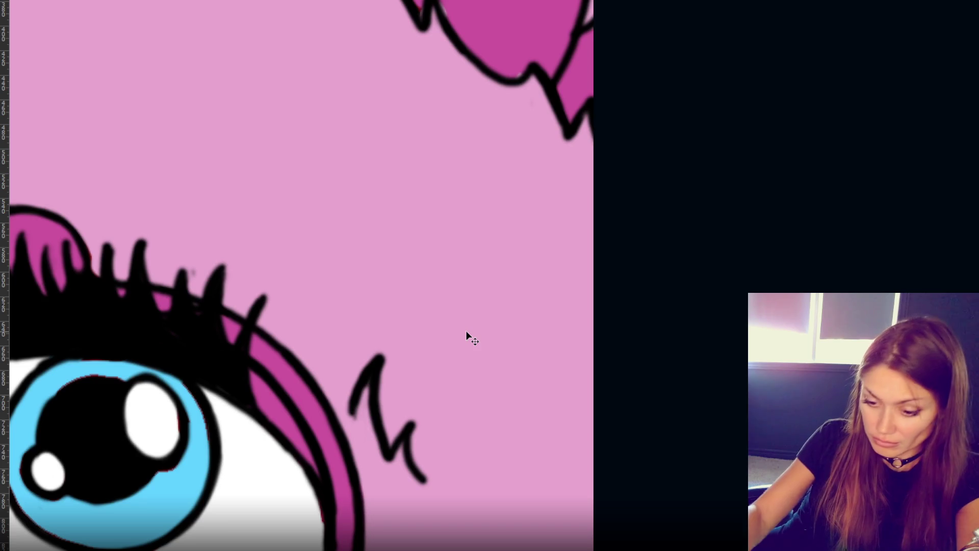
key(ctrl+0)
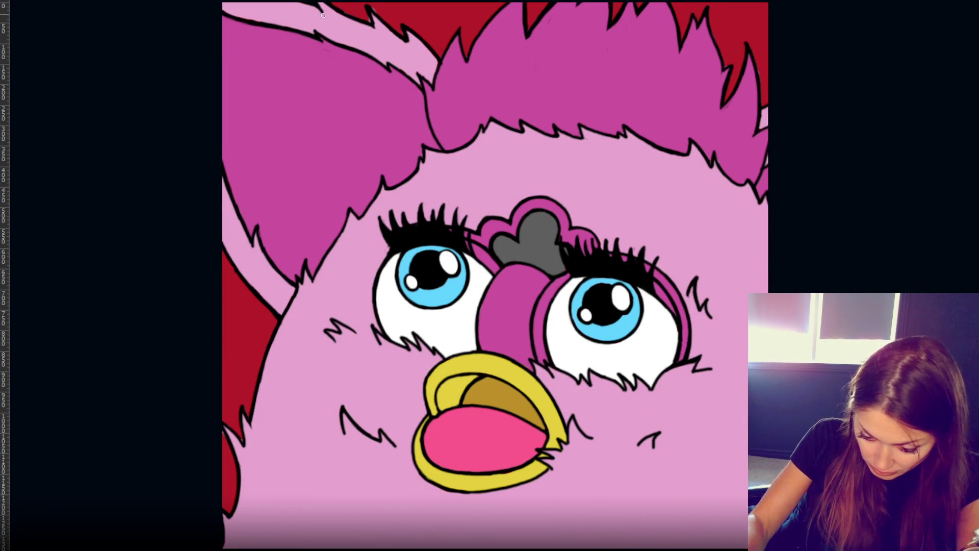
- Touch up the ear's top outline and hide the red background layer
drag(235, 19, 264, 21)
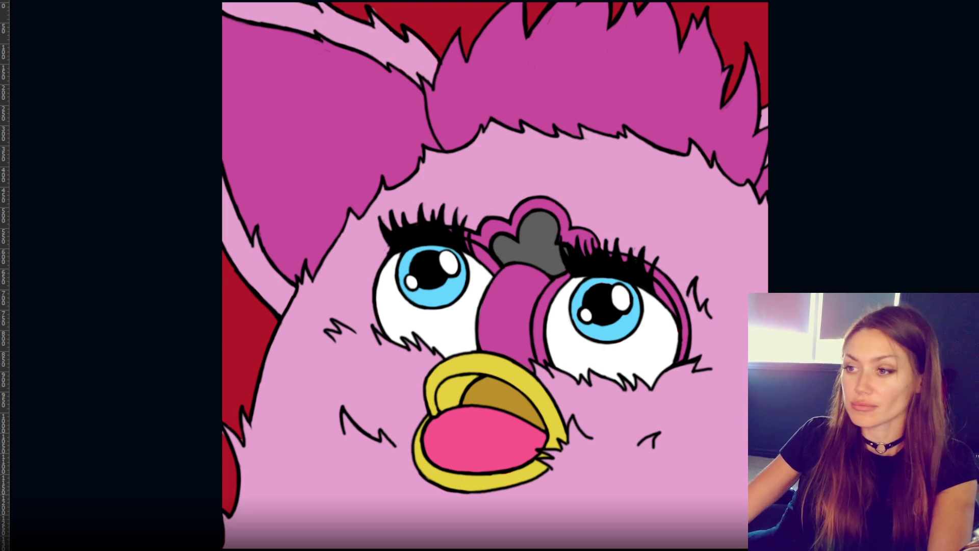
key(Delete)
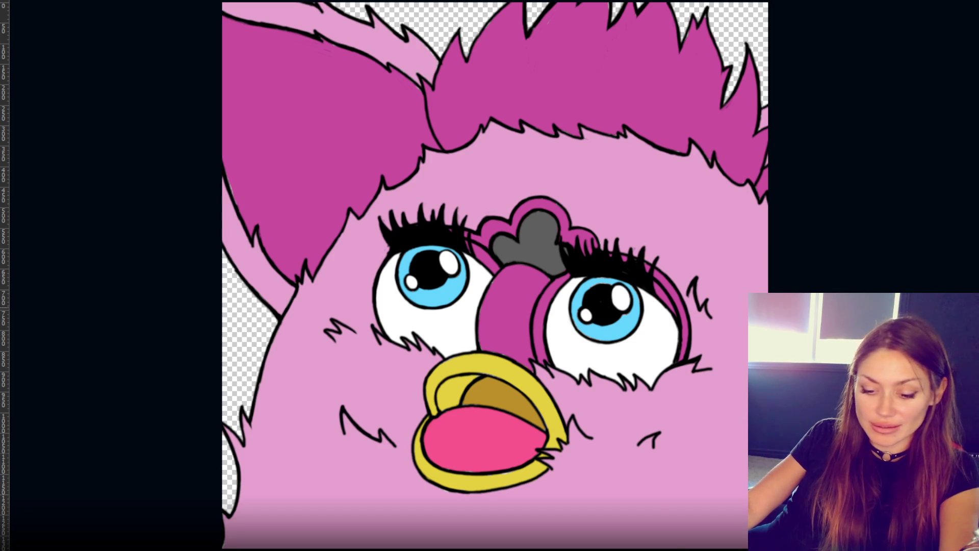
- Draw a square marquee selection centred on the Furby face
drag(257, 52, 689, 501)
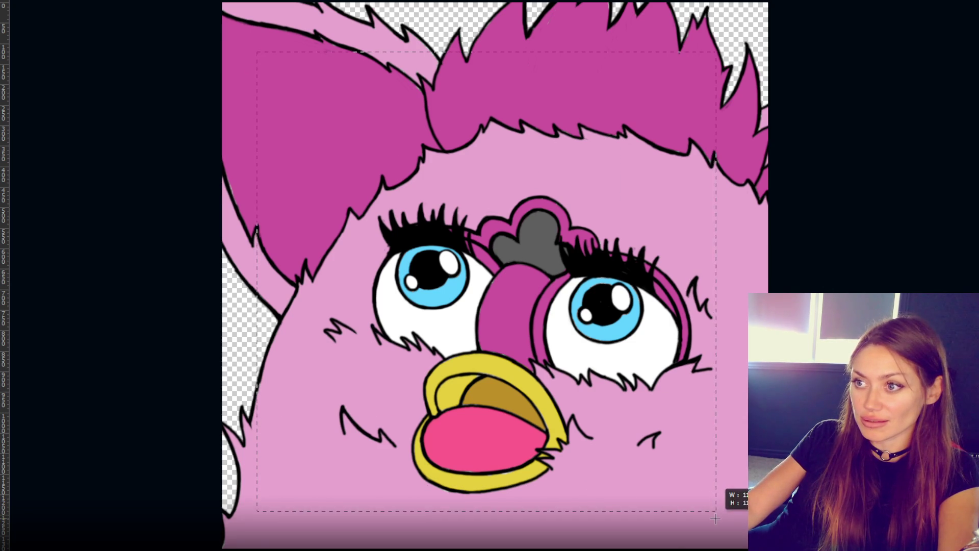
click(420, 214)
click(297, 123)
drag(599, 454, 620, 443)
- Copy the selected face and paste it into a new document of the default size
key(ctrl+c)
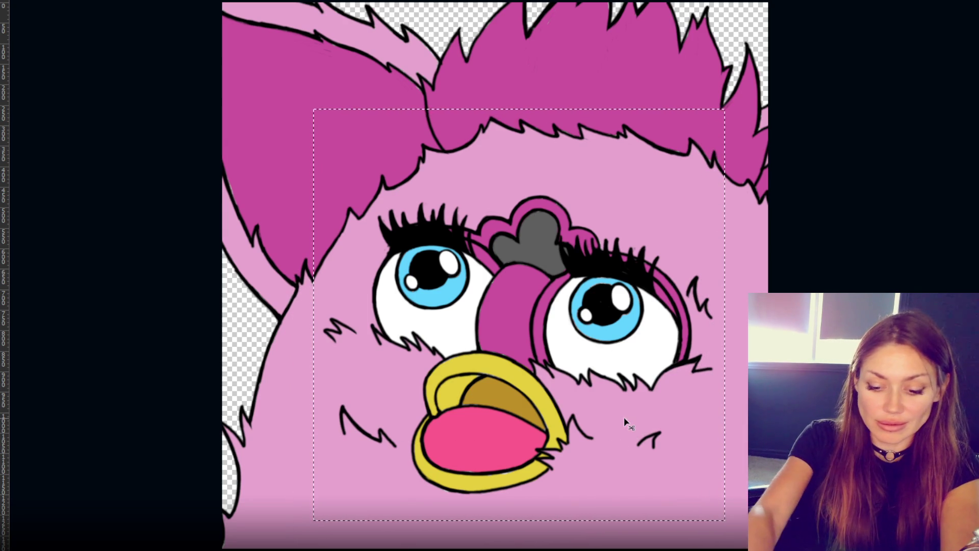
key(ctrl+n)
key(Return)
key(ctrl+v)
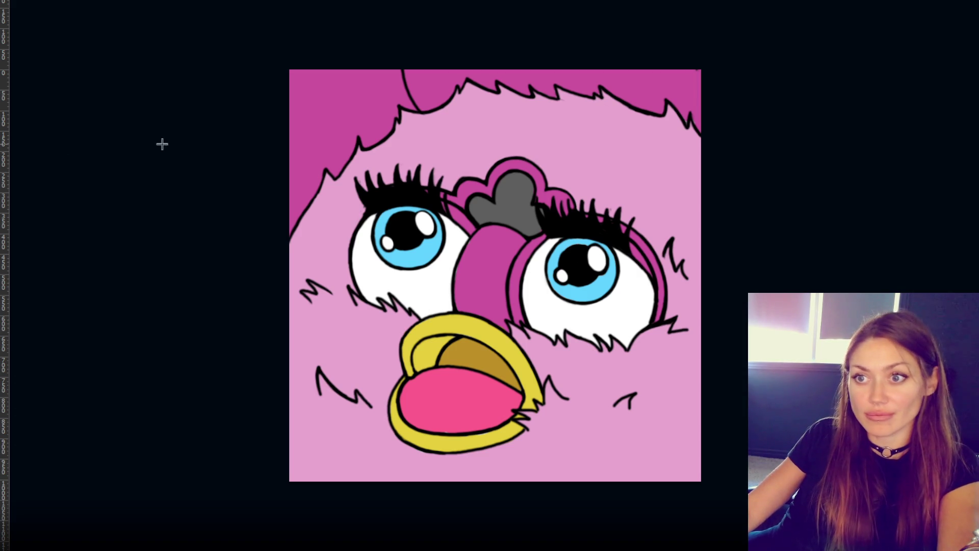
- Return to the full original drawing, save it, and clear the selection
key(ctrl+z)
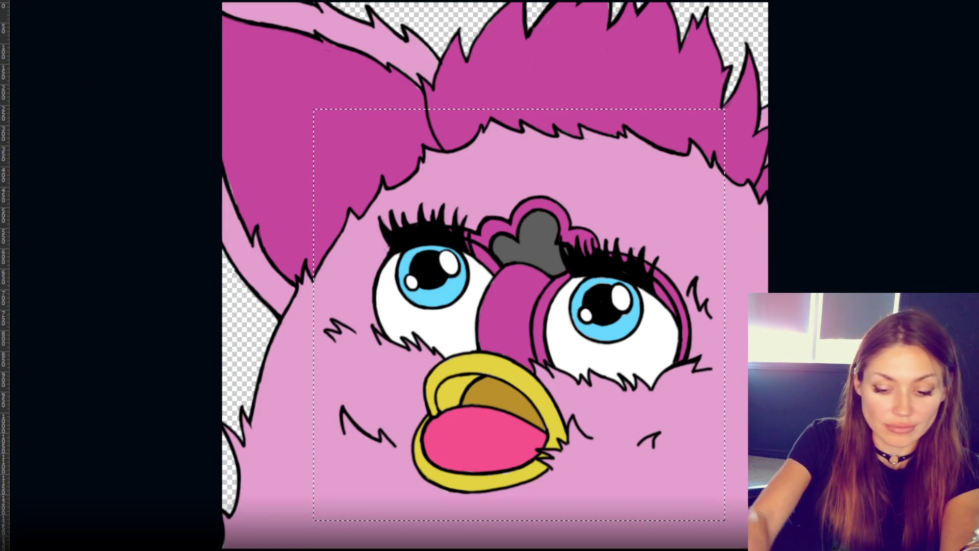
key(ctrl+s)
key(Return)
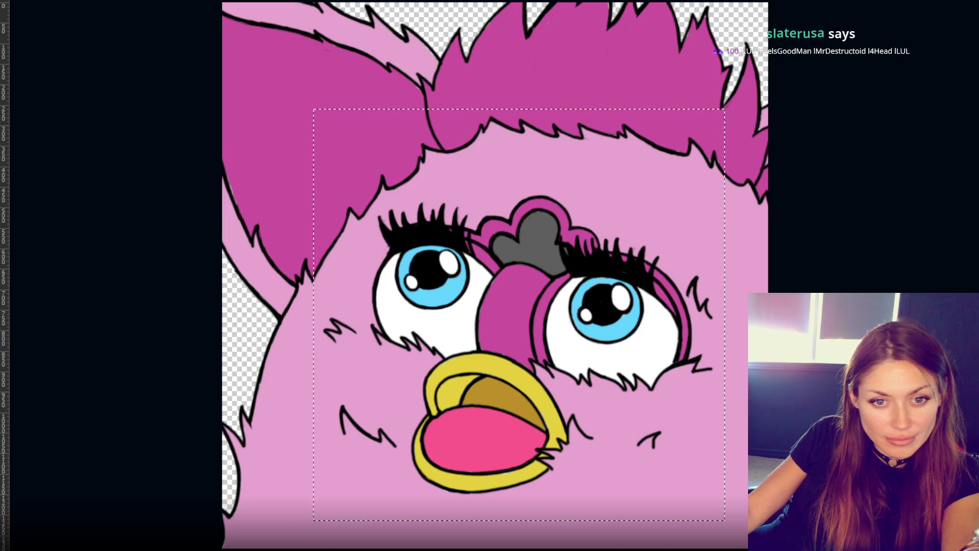
key(ctrl+d)
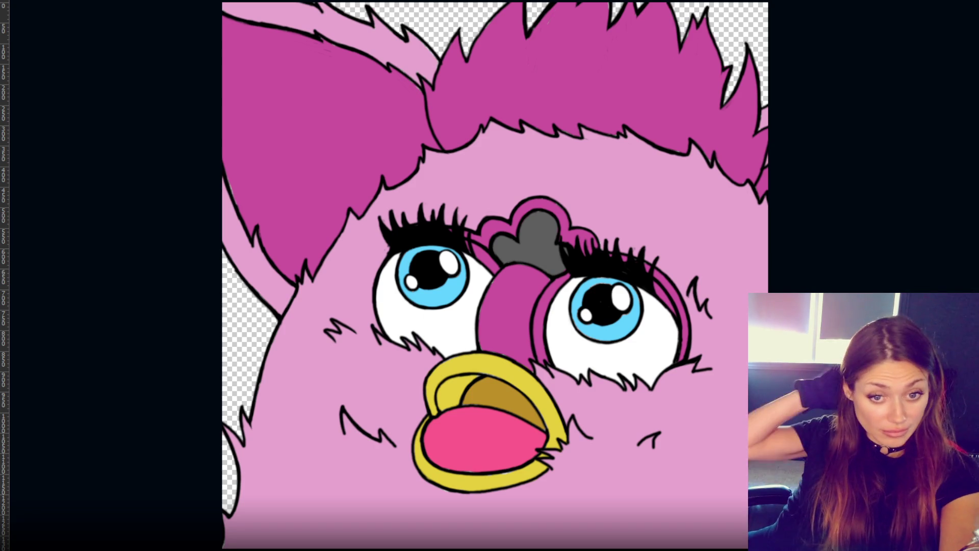
drag(313, 108, 725, 520)
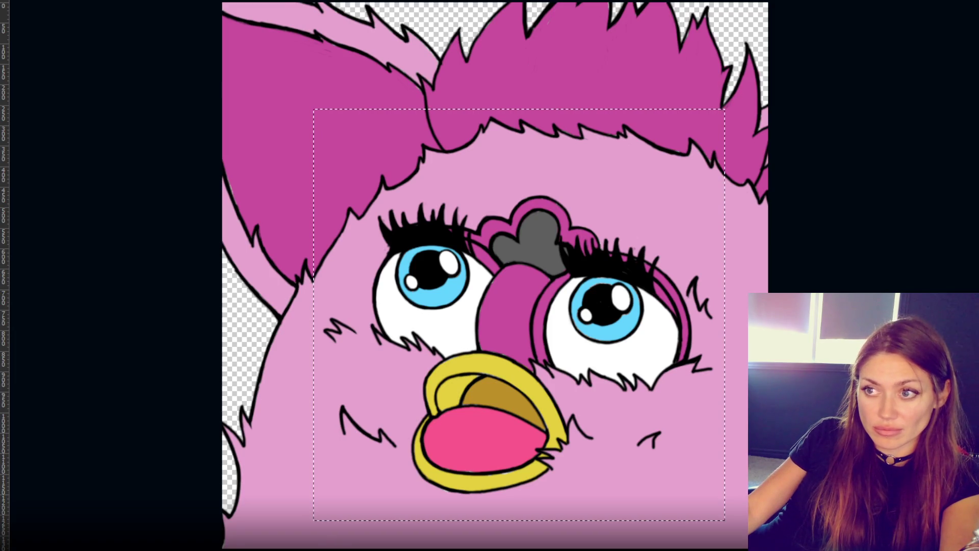
click(110, 150)
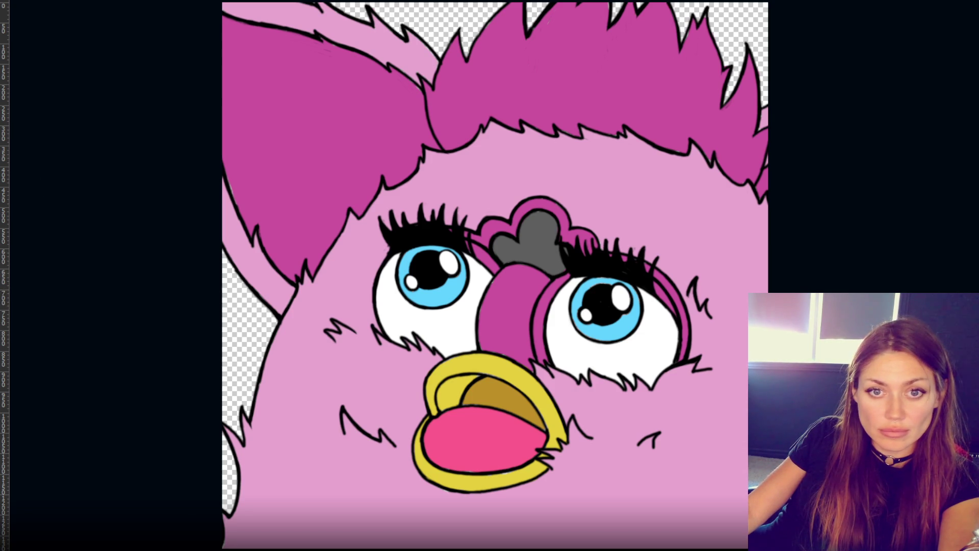
- Fill the face fur and inner ear band light cyan, and the ears, hair, nose and eye ring teal
click(349, 366)
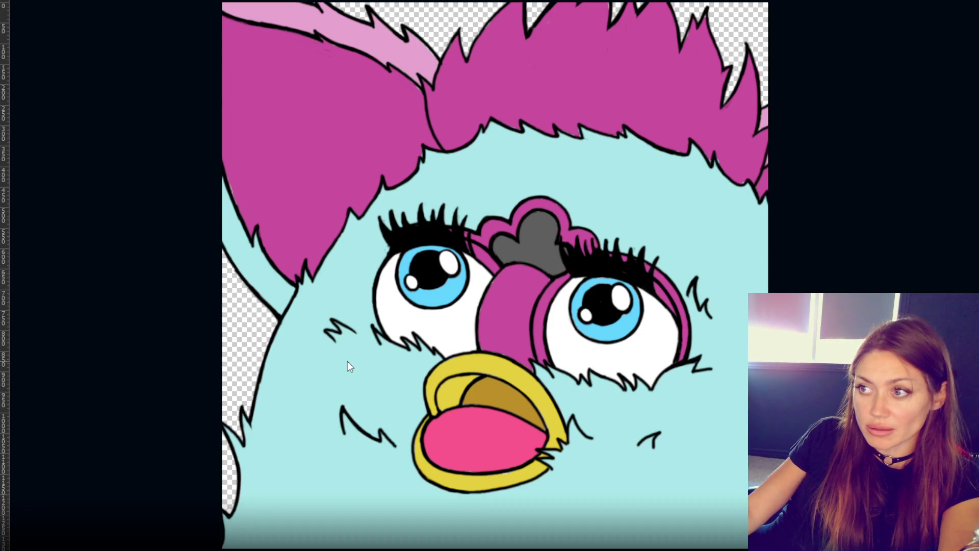
click(389, 44)
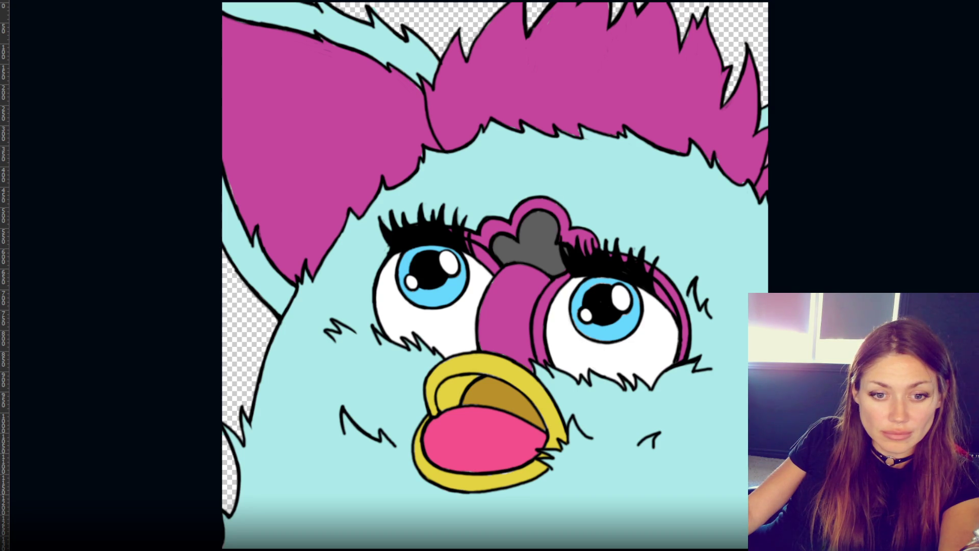
click(287, 105)
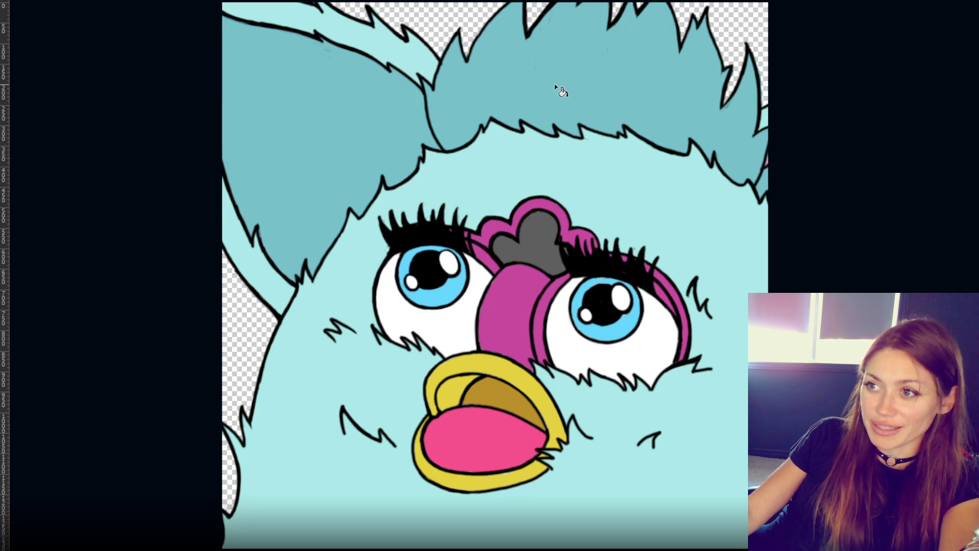
click(521, 340)
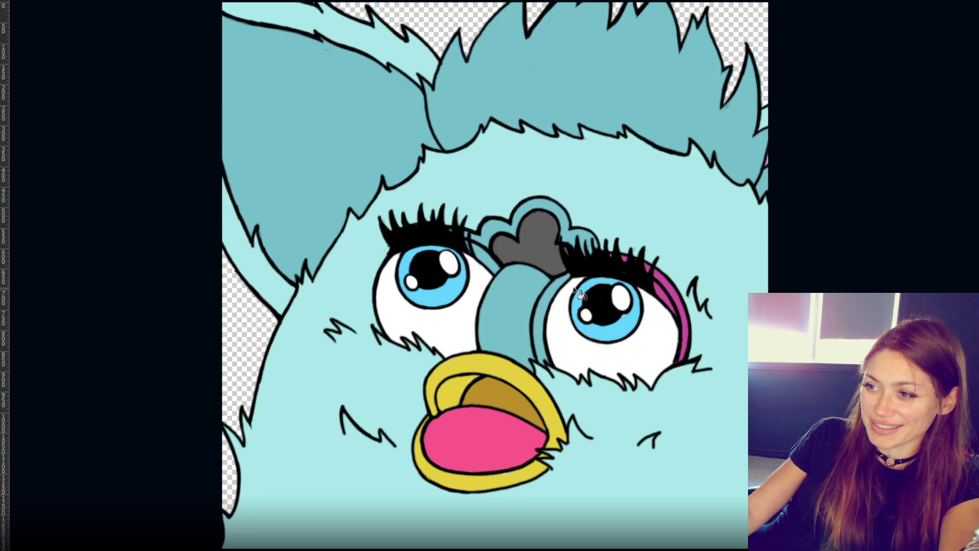
click(666, 298)
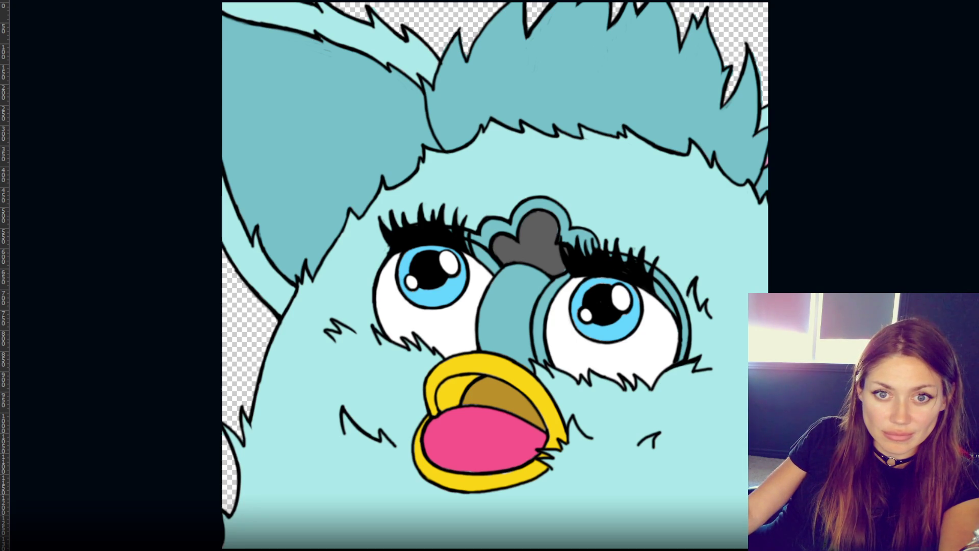
- Try red on the beak and undo it, then fill the tongue red and refill it a softer red
click(463, 476)
key(ctrl+z)
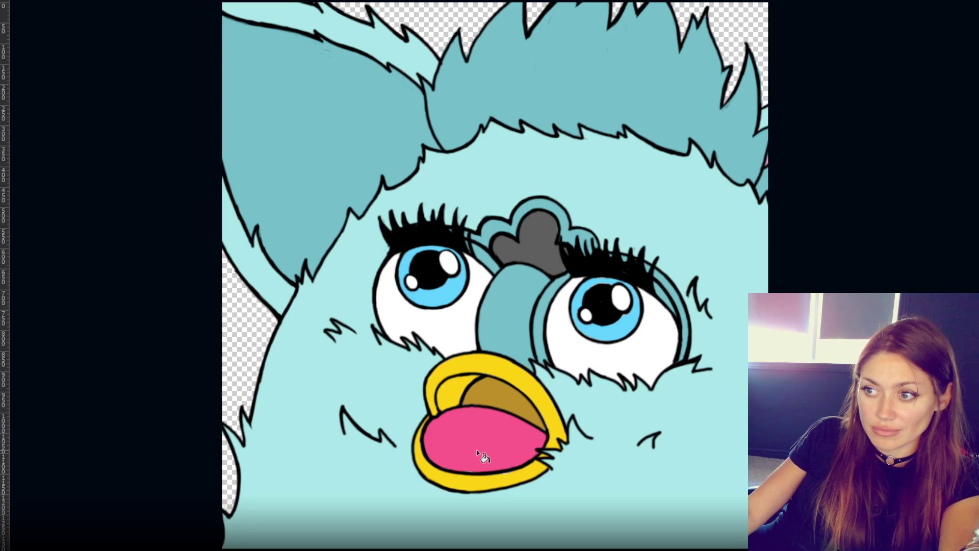
click(477, 450)
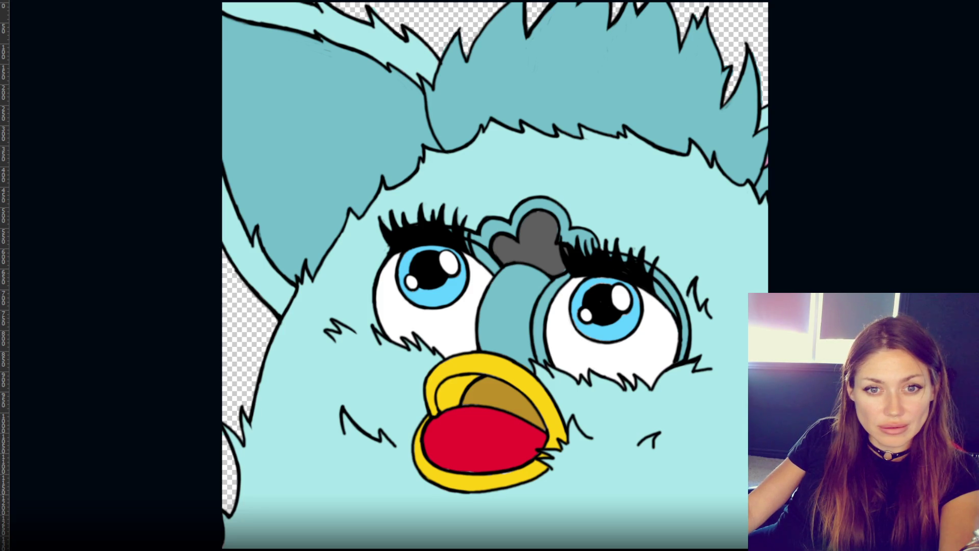
click(488, 445)
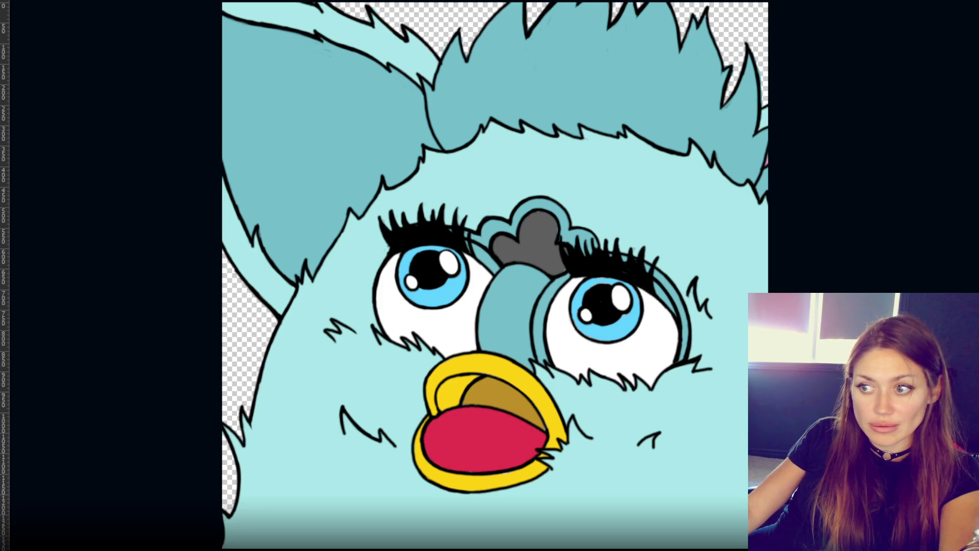